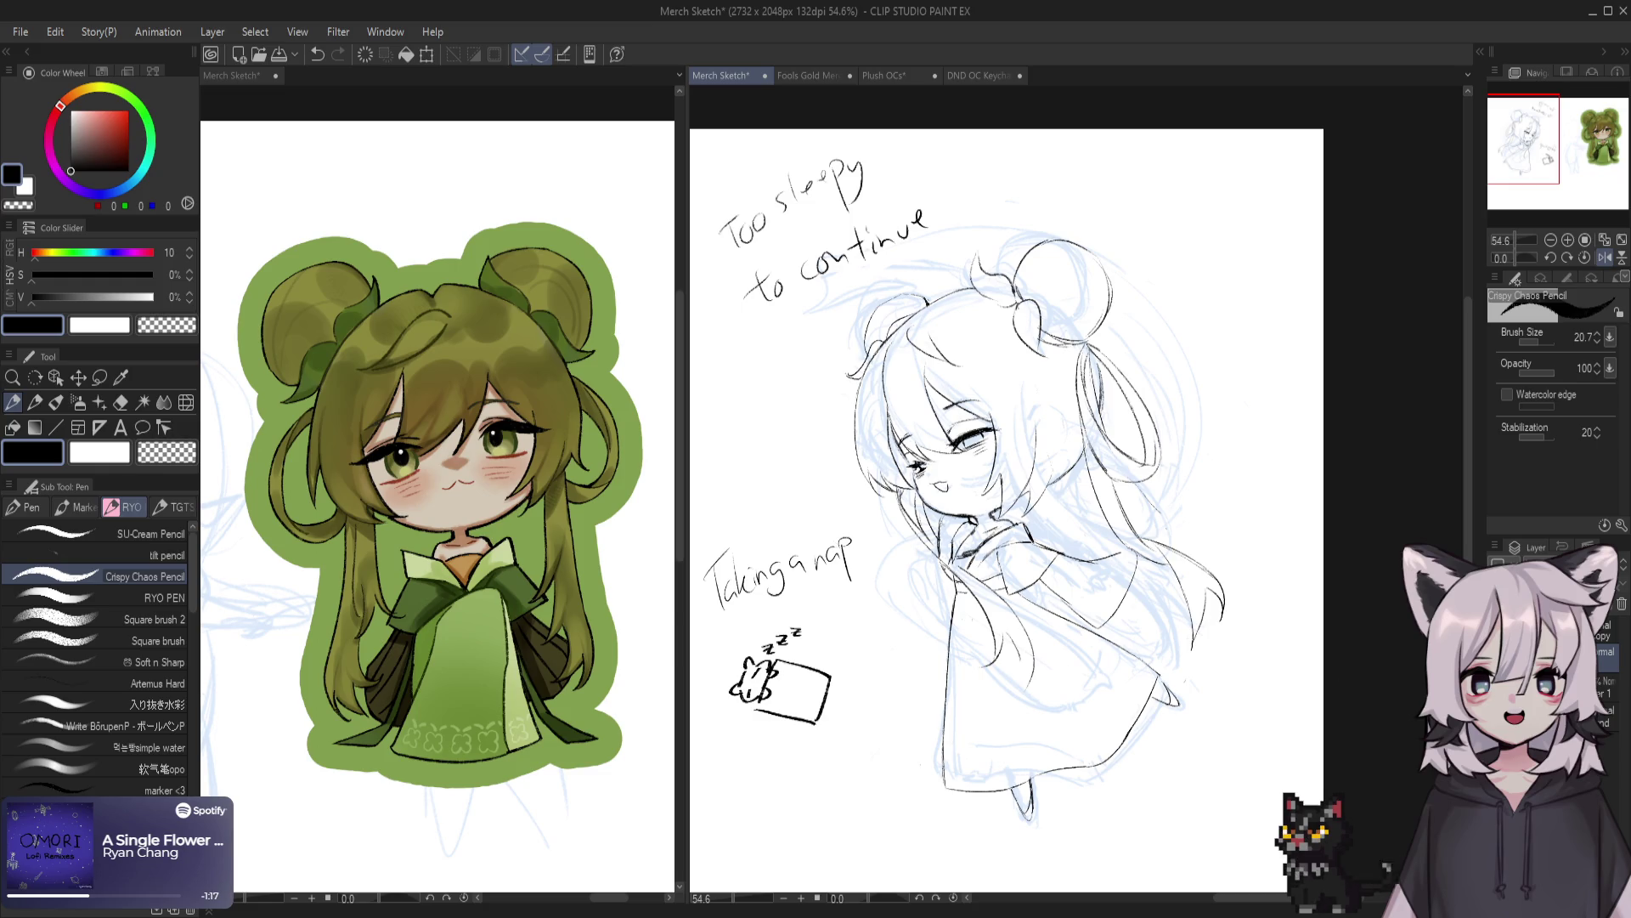
Lasso and delete the 'Too sleepy to continue' note, the 'Taking a nap' note and the sleeping cat doodle
key(m)
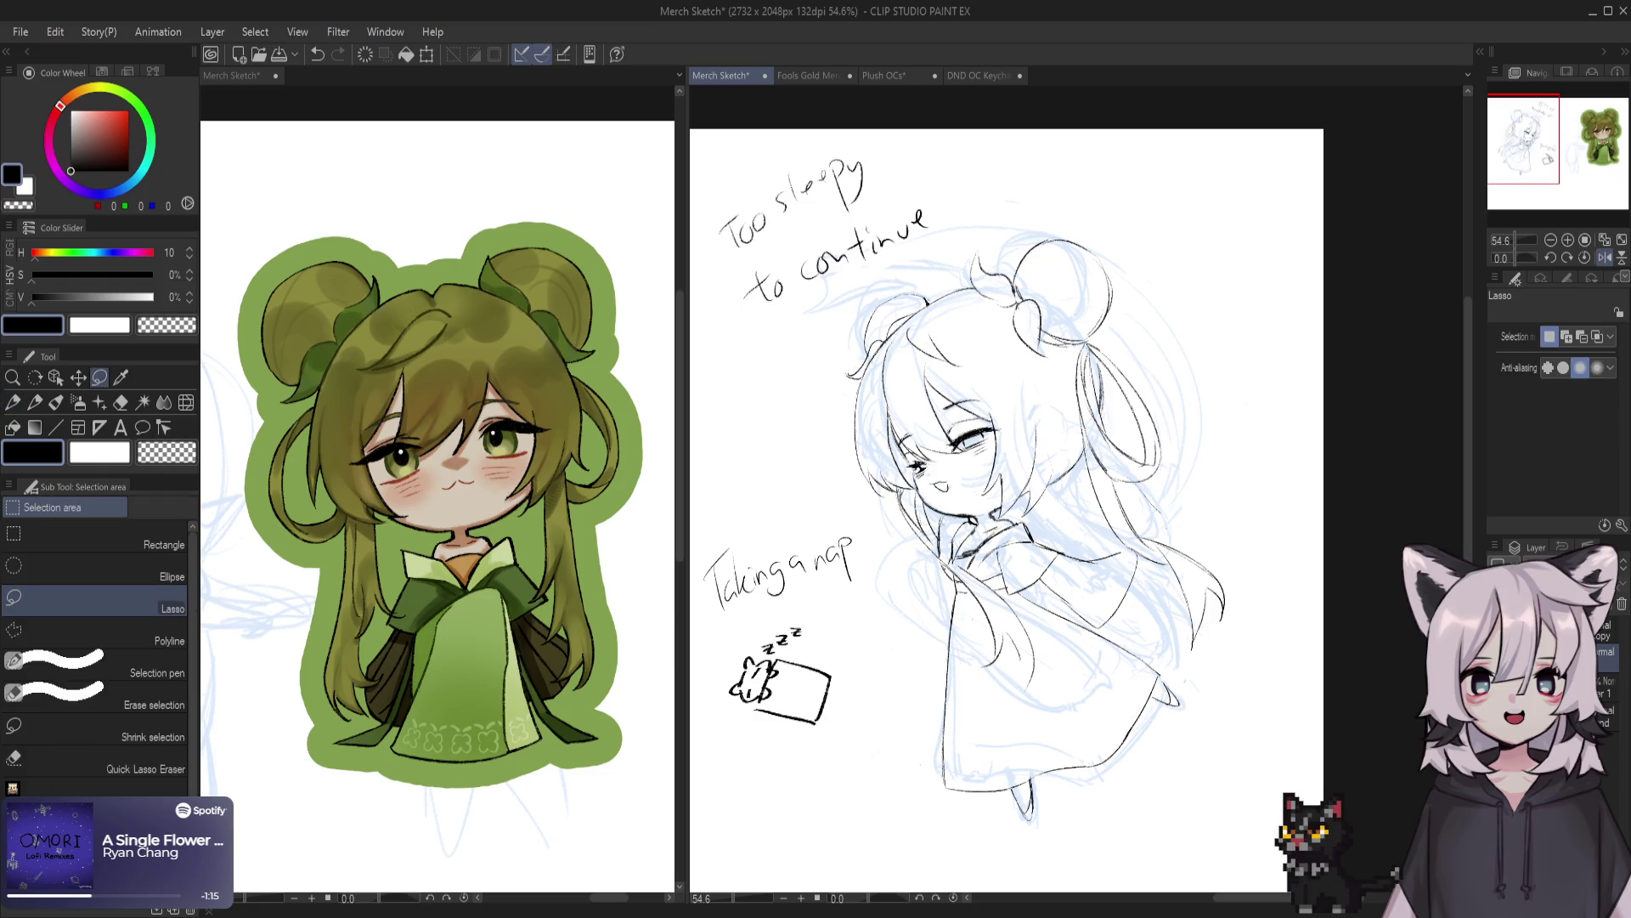
drag(803, 132, 1037, 189)
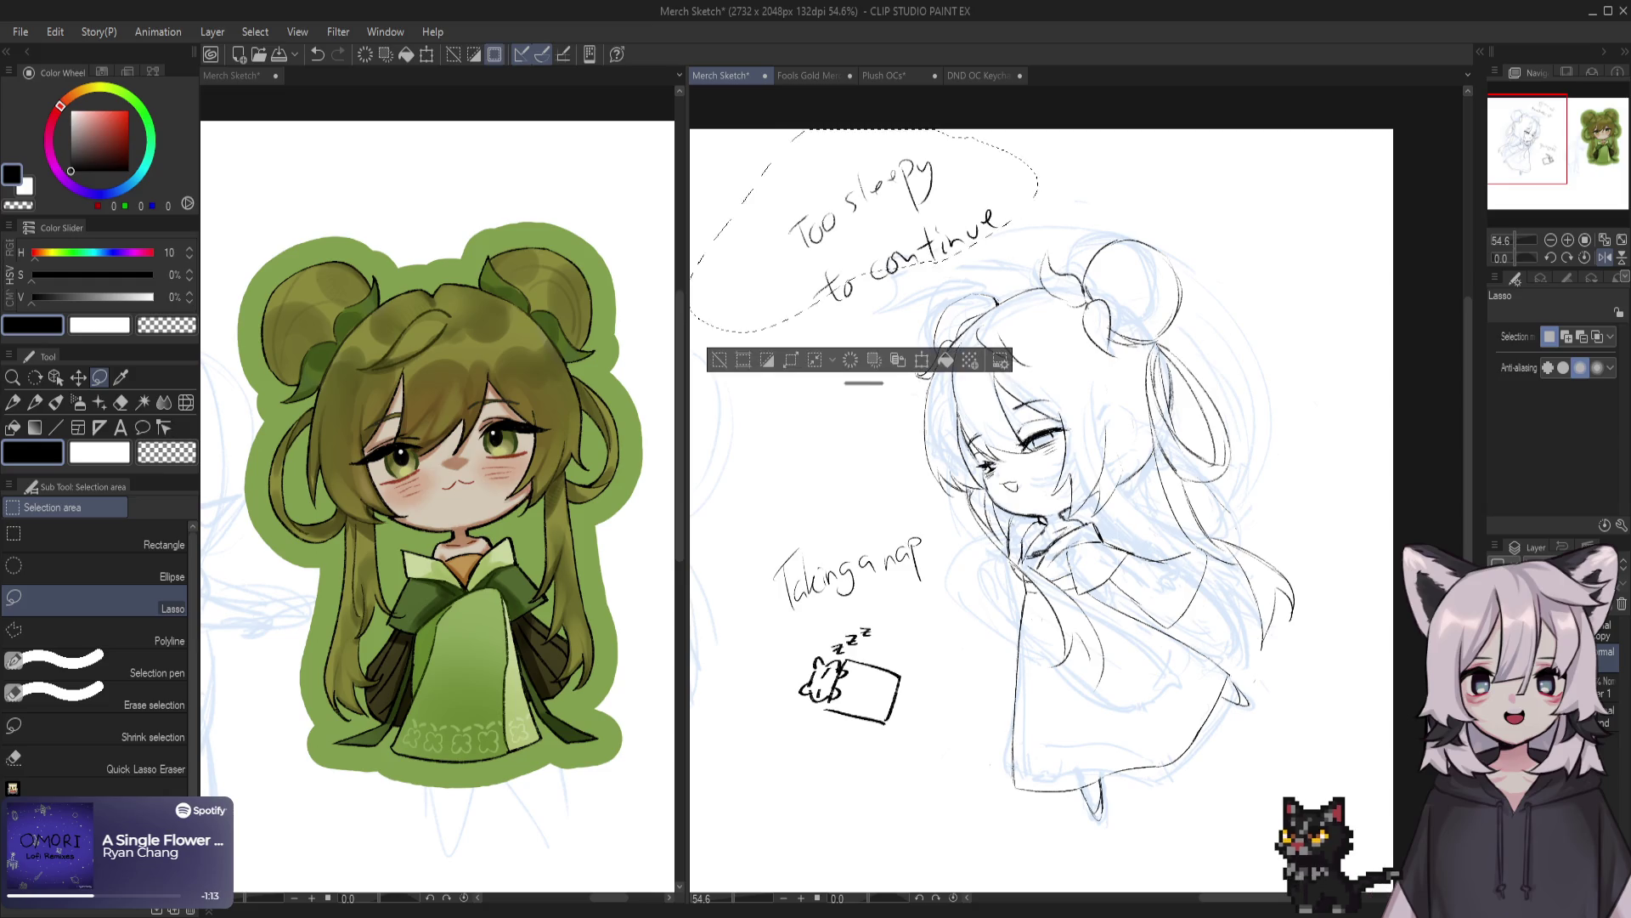
key(Delete)
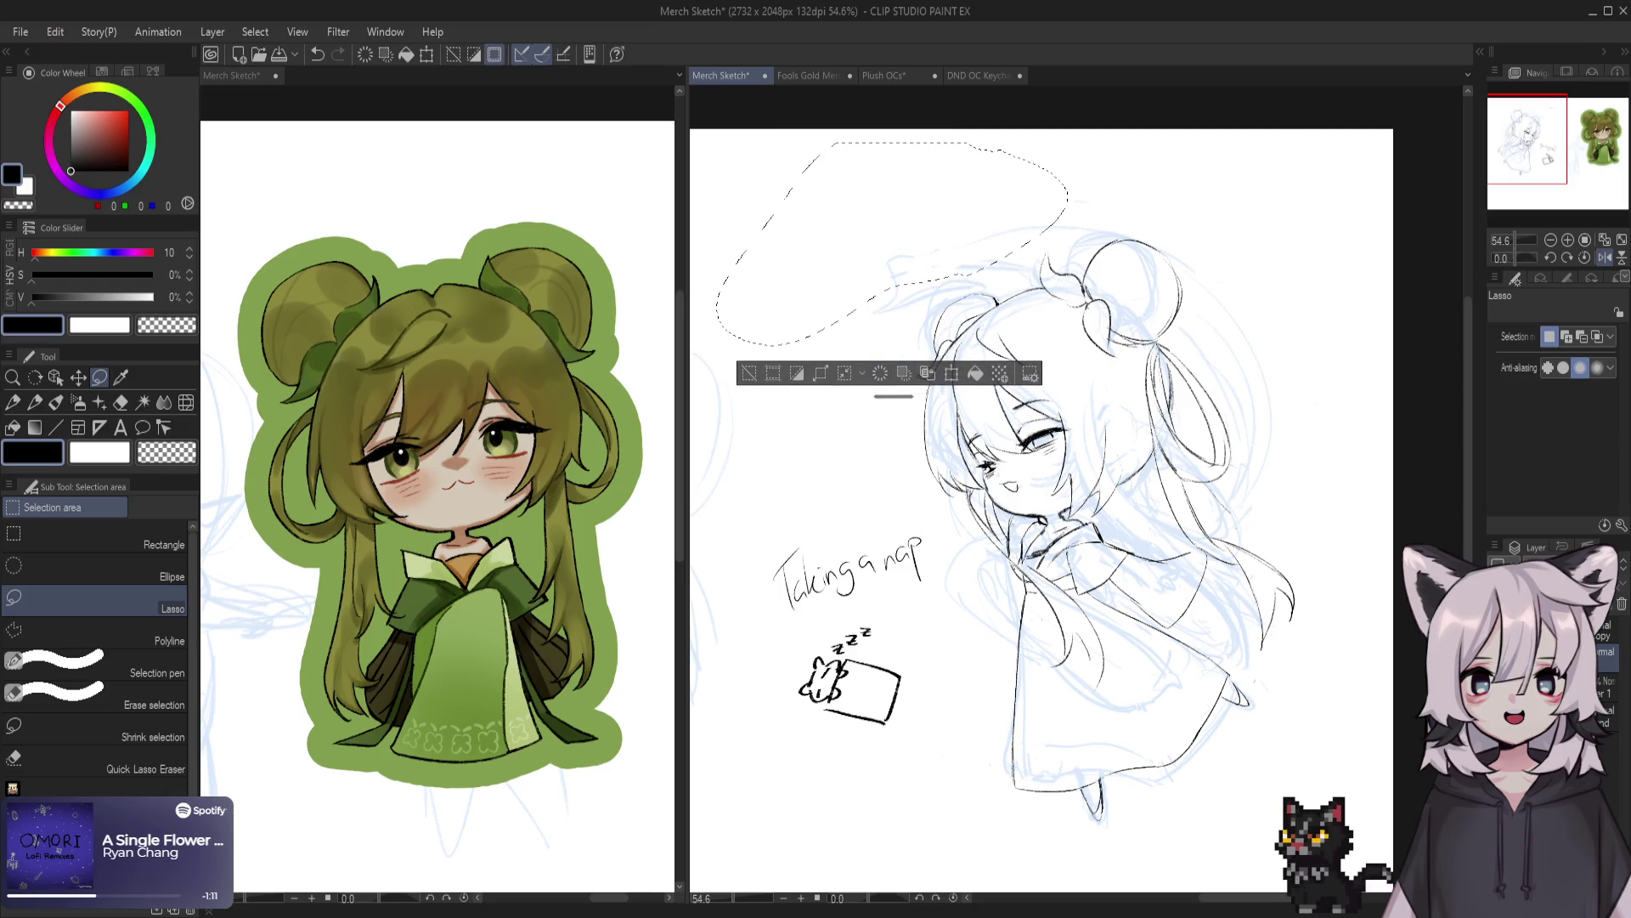
mouse_move(819, 470)
mouse_down()
mouse_move(951, 736)
mouse_move(901, 480)
mouse_up()
key(Delete)
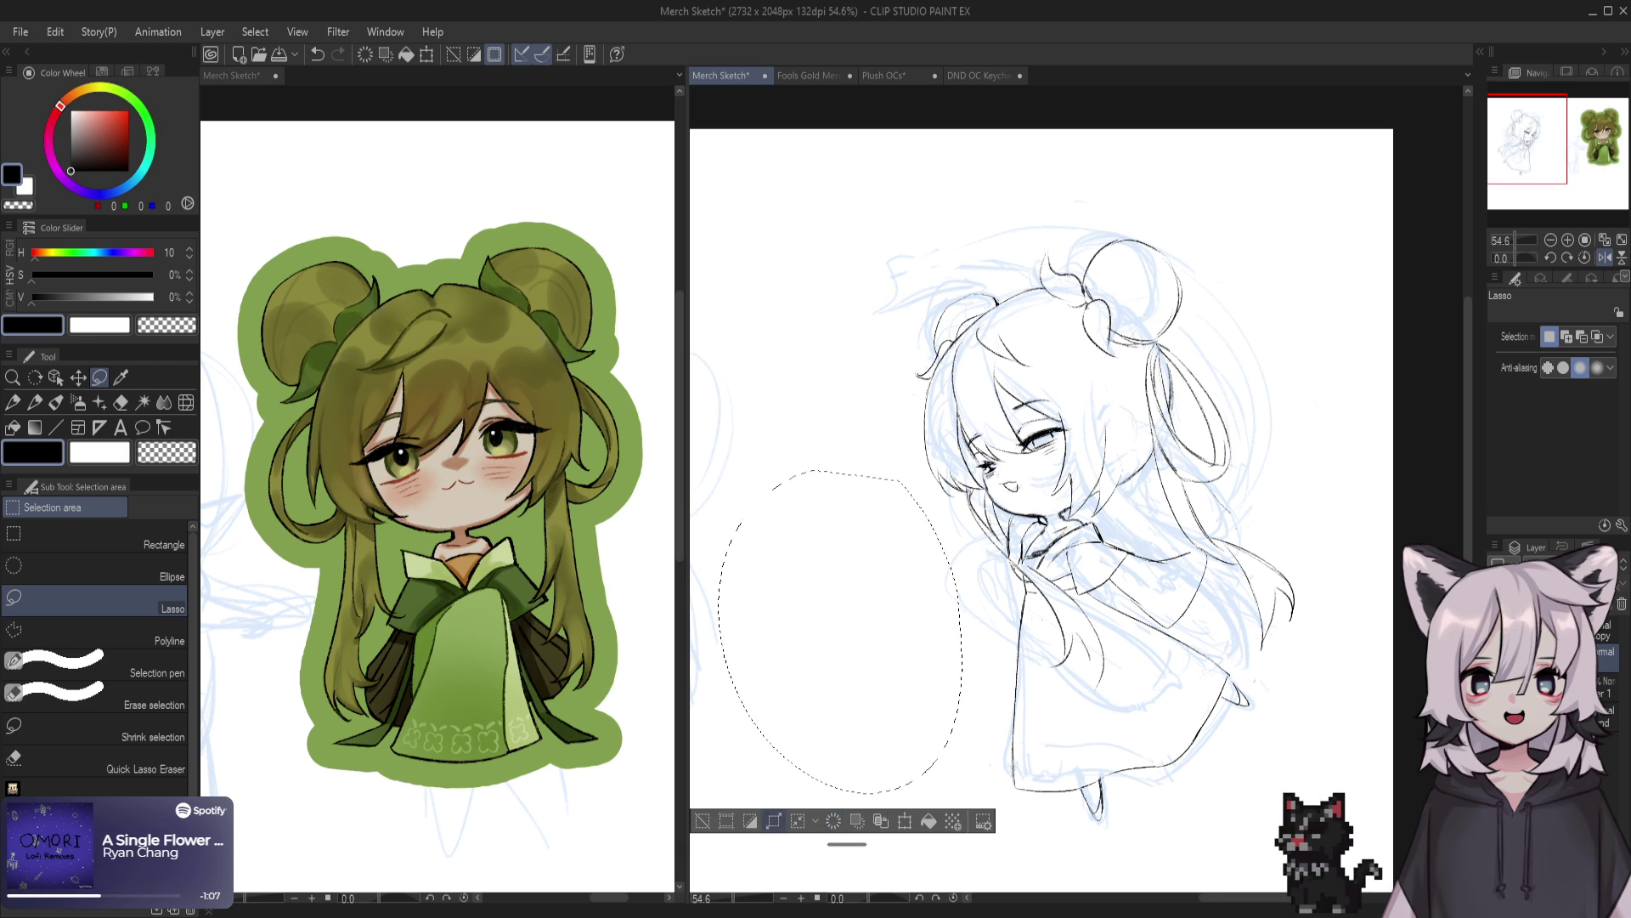
key(ctrl+d)
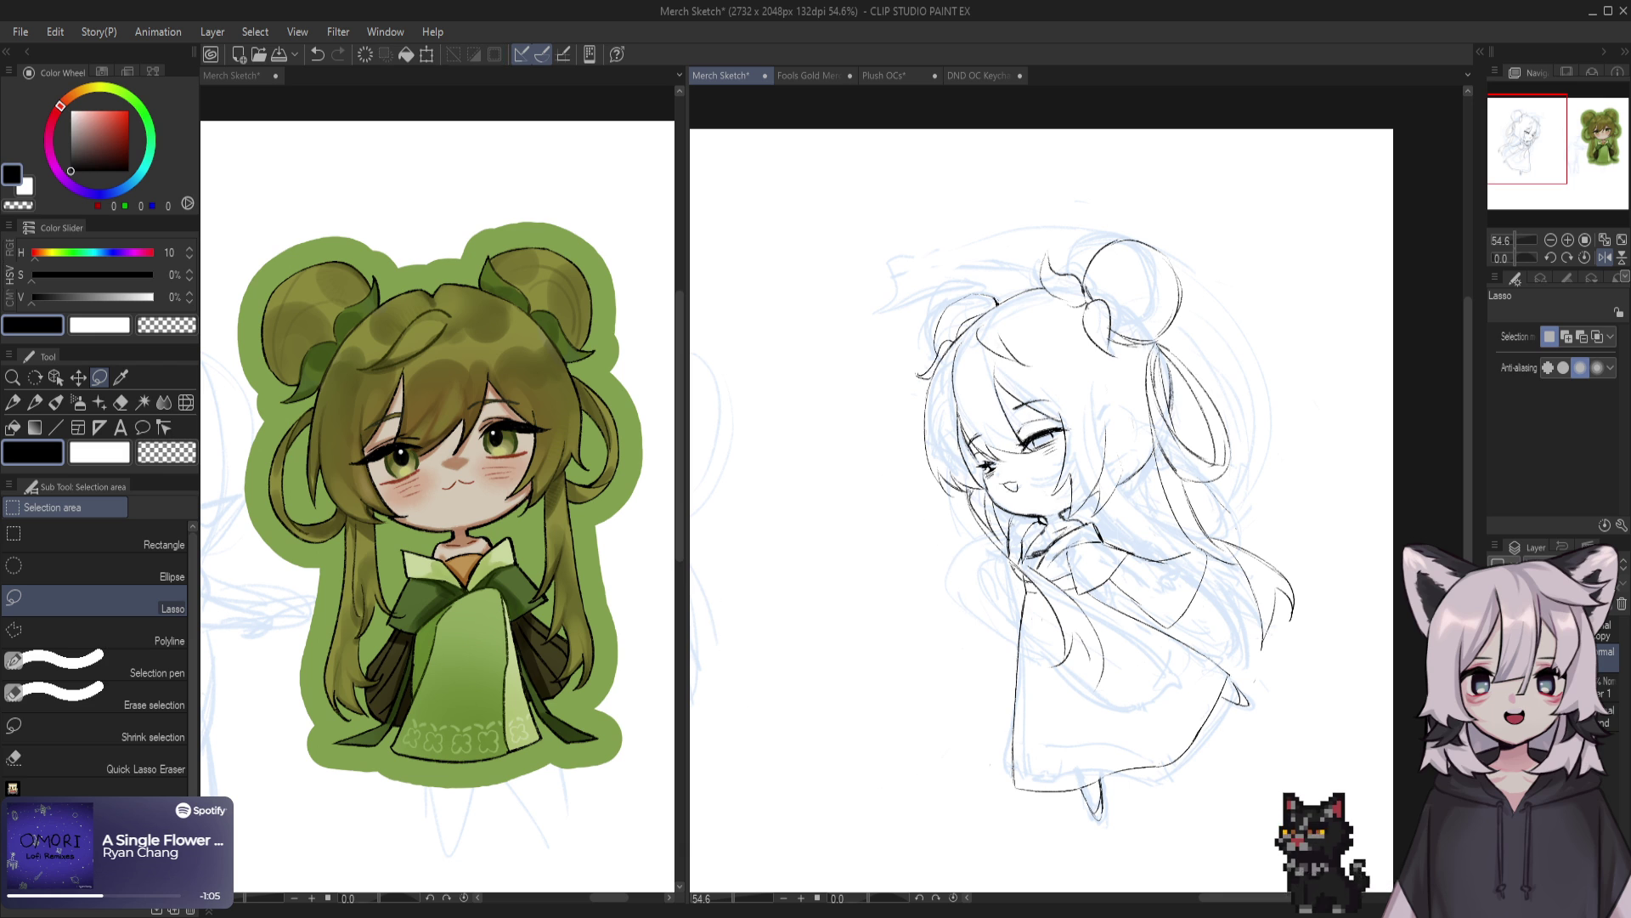
key(p)
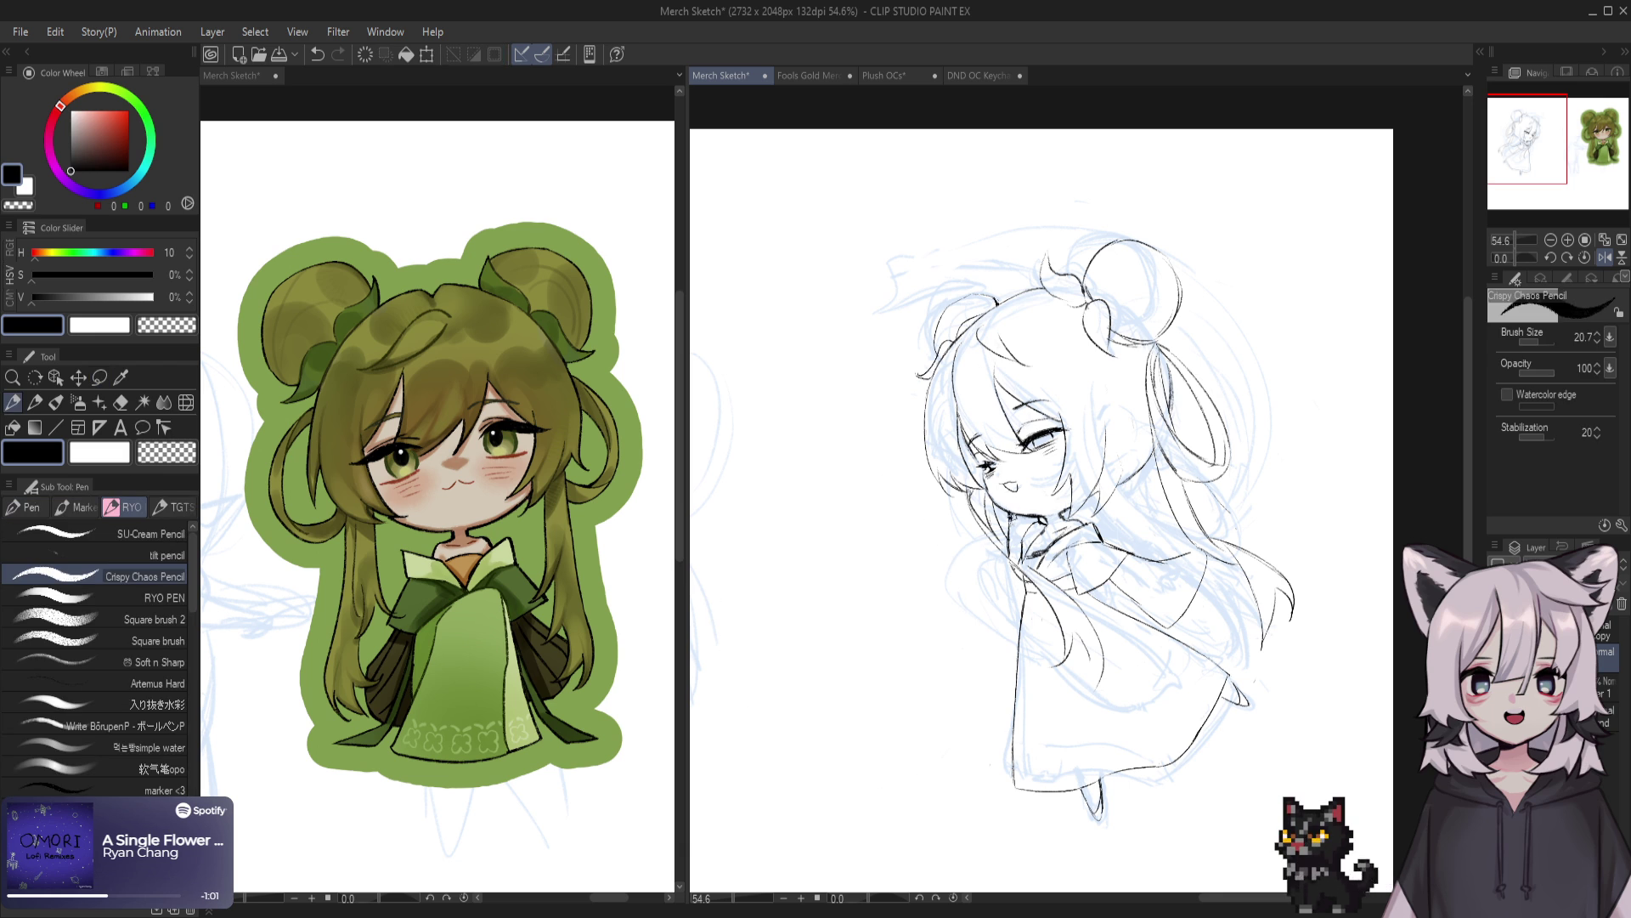
Pick the SU-Cream Pencil, pan the sketch left and flip the canvas view horizontally
key(p)
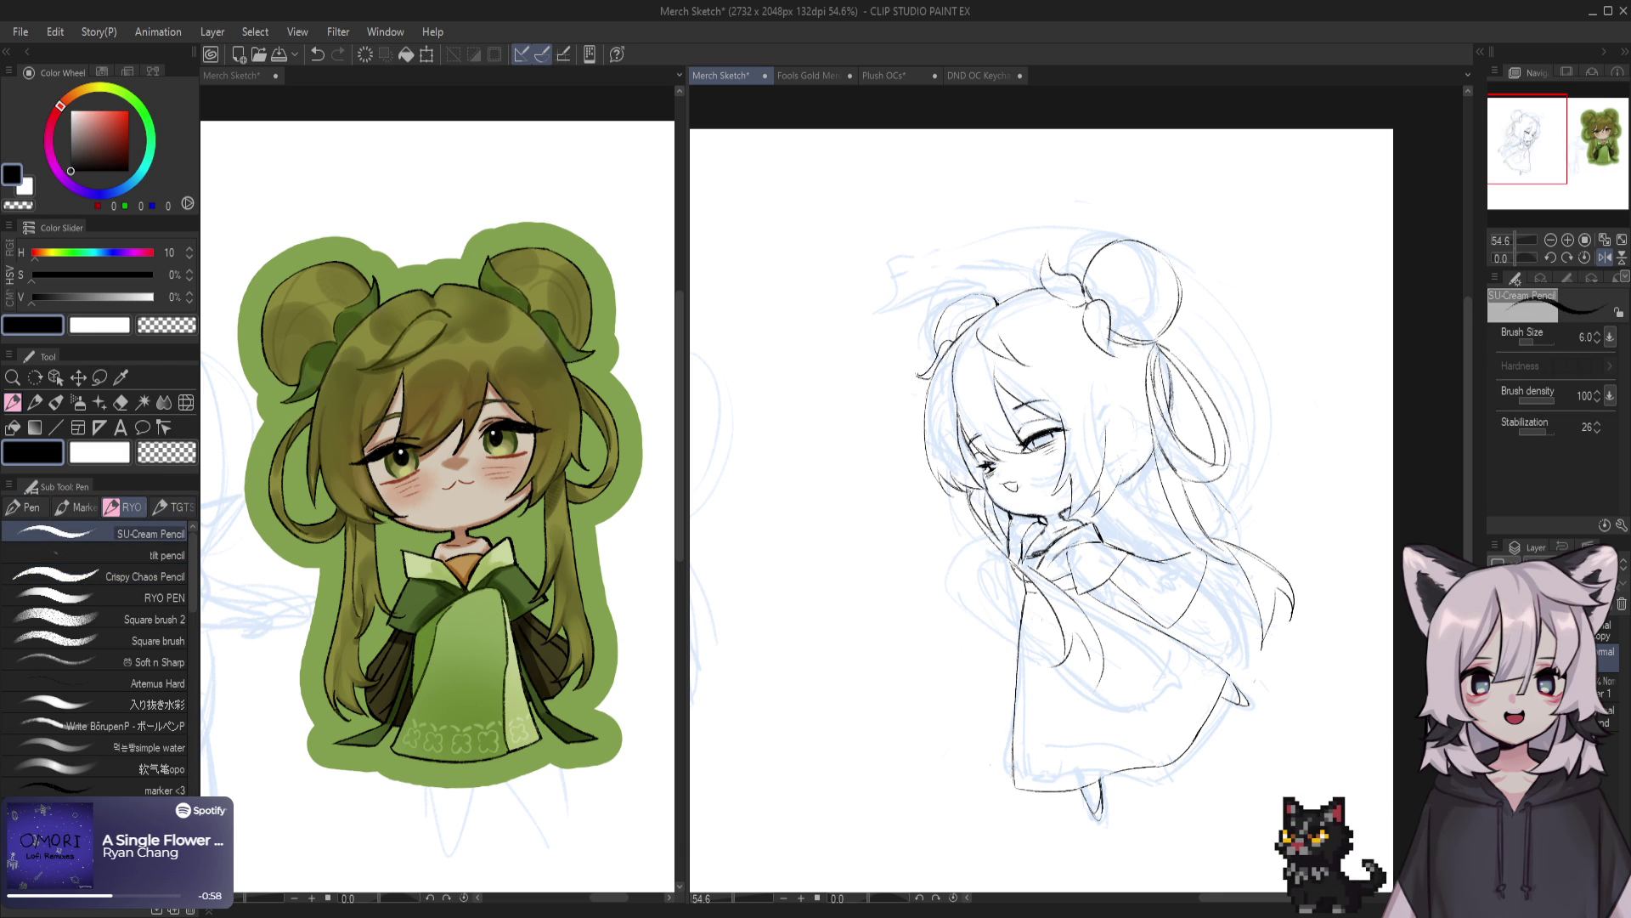
drag(1105, 467, 1037, 421)
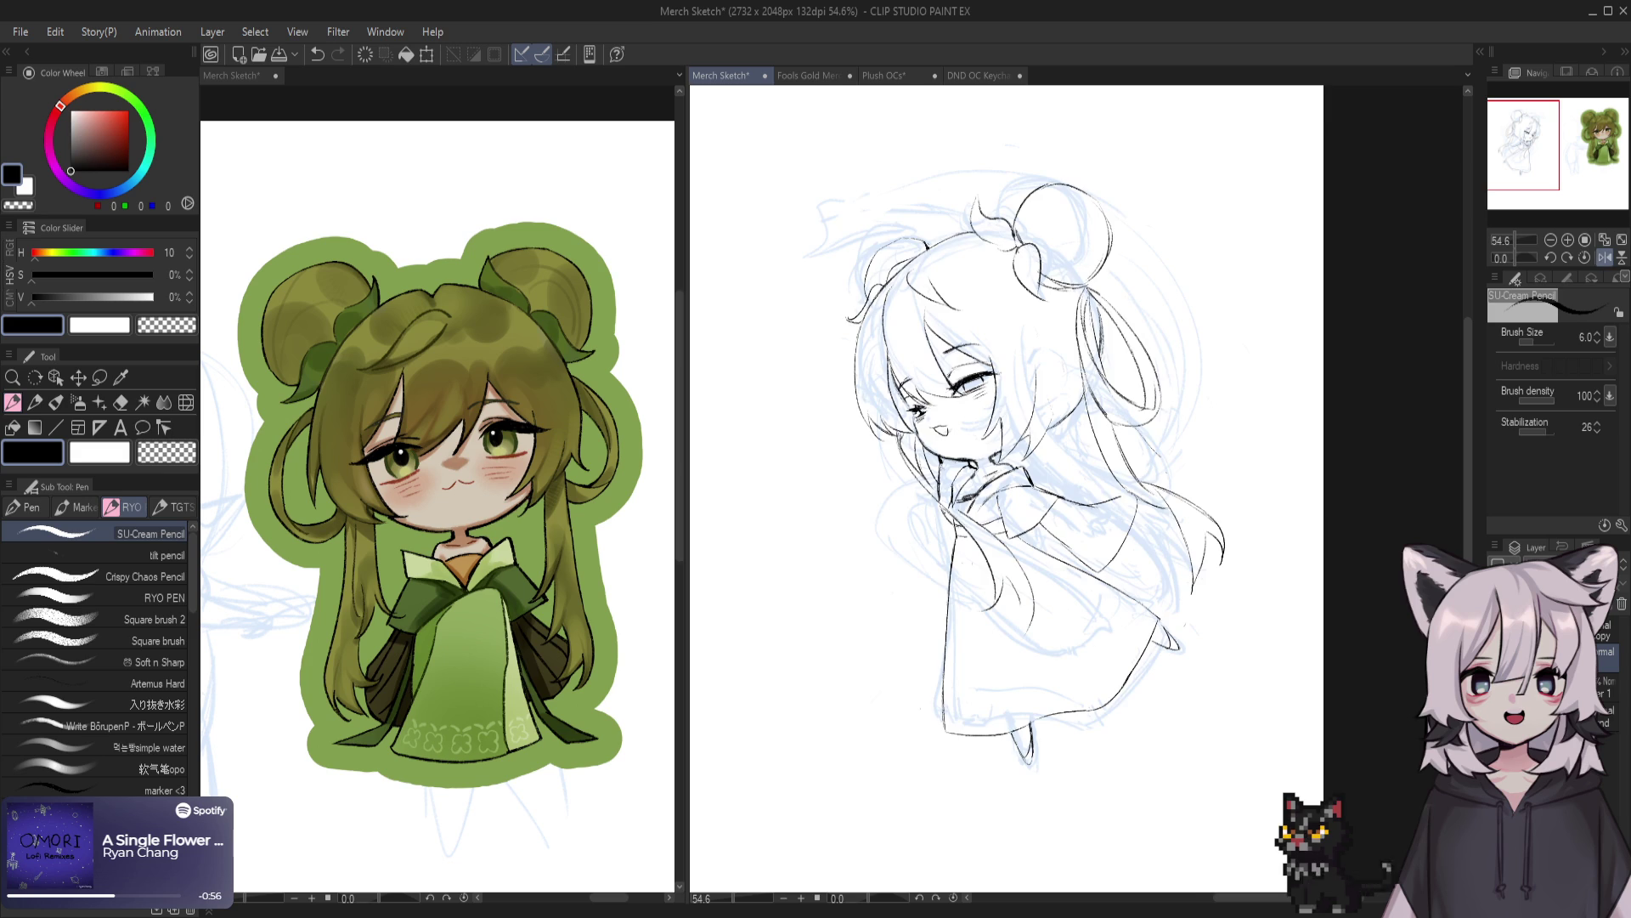
key(h)
drag(1189, 425, 986, 425)
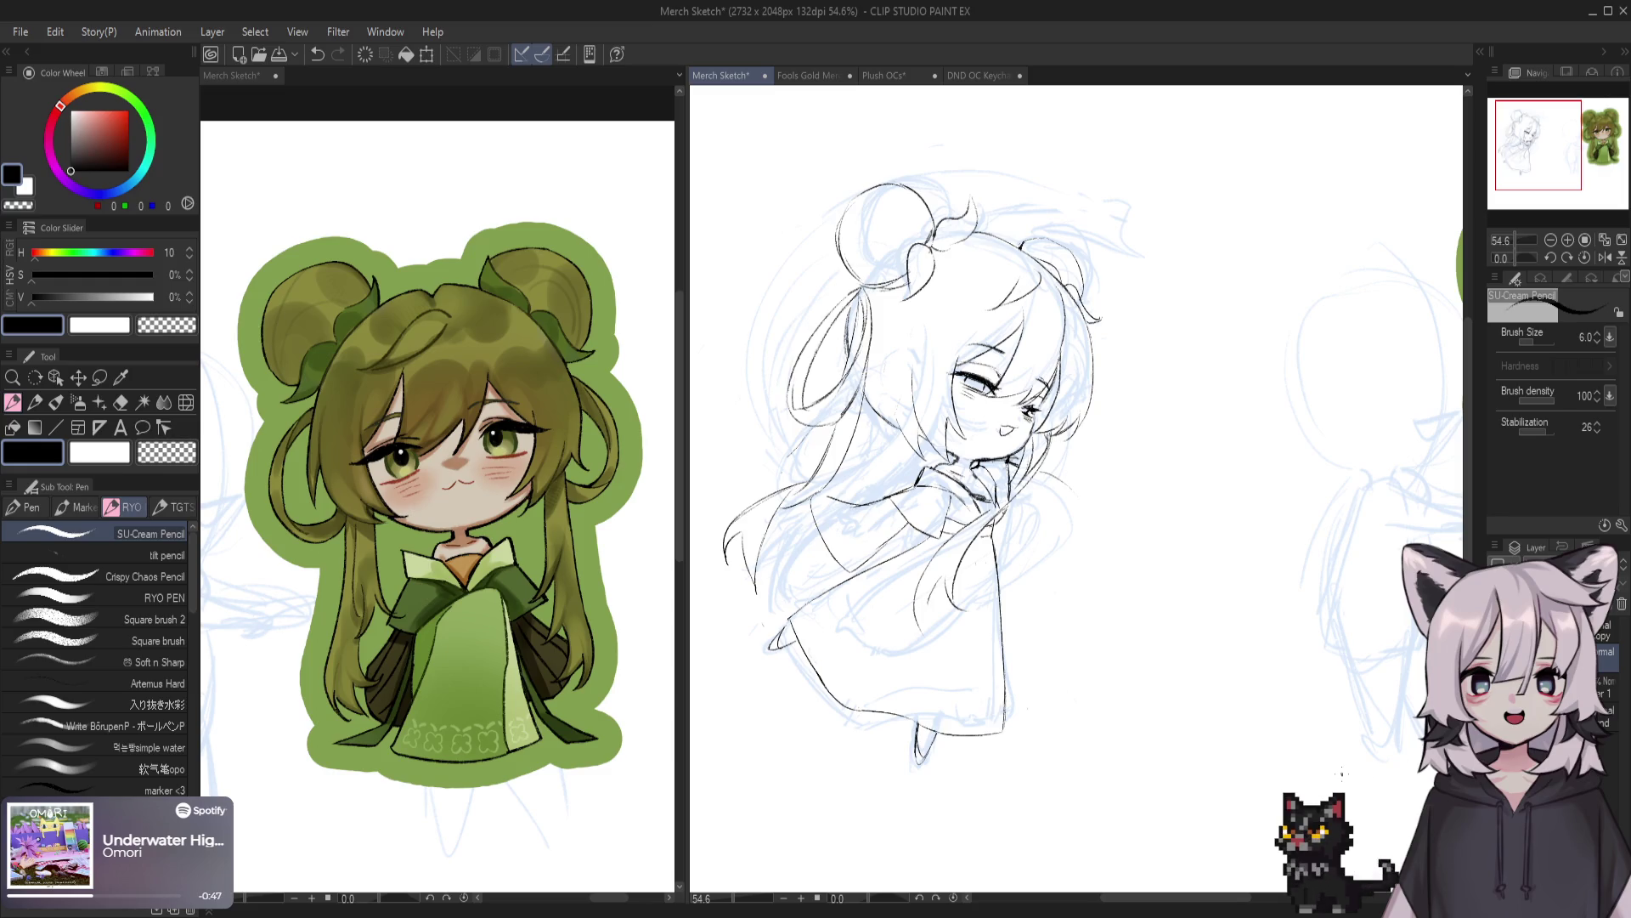
Ink a curved black line along the chibi's right sleeve
drag(1071, 482, 1011, 651)
Retry the right sleeve's inner line several times, undoing each unsatisfying stroke
key(ctrl+z)
key(ctrl+z)
drag(994, 576, 952, 679)
drag(992, 583, 963, 682)
key(ctrl+z)
drag(990, 603, 965, 680)
key(ctrl+z)
drag(994, 572, 966, 671)
mouse_move(994, 551)
mouse_down()
mouse_move(987, 598)
mouse_move(962, 592)
mouse_move(919, 702)
mouse_up()
key(ctrl+z)
key(ctrl+z)
Draw the sleeve's outer edge, lower part and a fold line, undoing rejected attempts
key(ctrl+z)
drag(958, 617, 909, 712)
key(ctrl+z)
key(ctrl+z)
drag(974, 543, 904, 727)
key(ctrl+z)
drag(969, 552, 869, 694)
key(ctrl+z)
drag(900, 621, 863, 702)
key(ctrl+z)
drag(910, 608, 855, 712)
drag(883, 654, 856, 705)
key(ctrl+z)
key(ctrl+z)
drag(910, 611, 860, 701)
key(ctrl+z)
key(ctrl+z)
drag(938, 584, 923, 632)
key(ctrl+z)
key(ctrl+z)
key(ctrl+z)
key(ctrl+z)
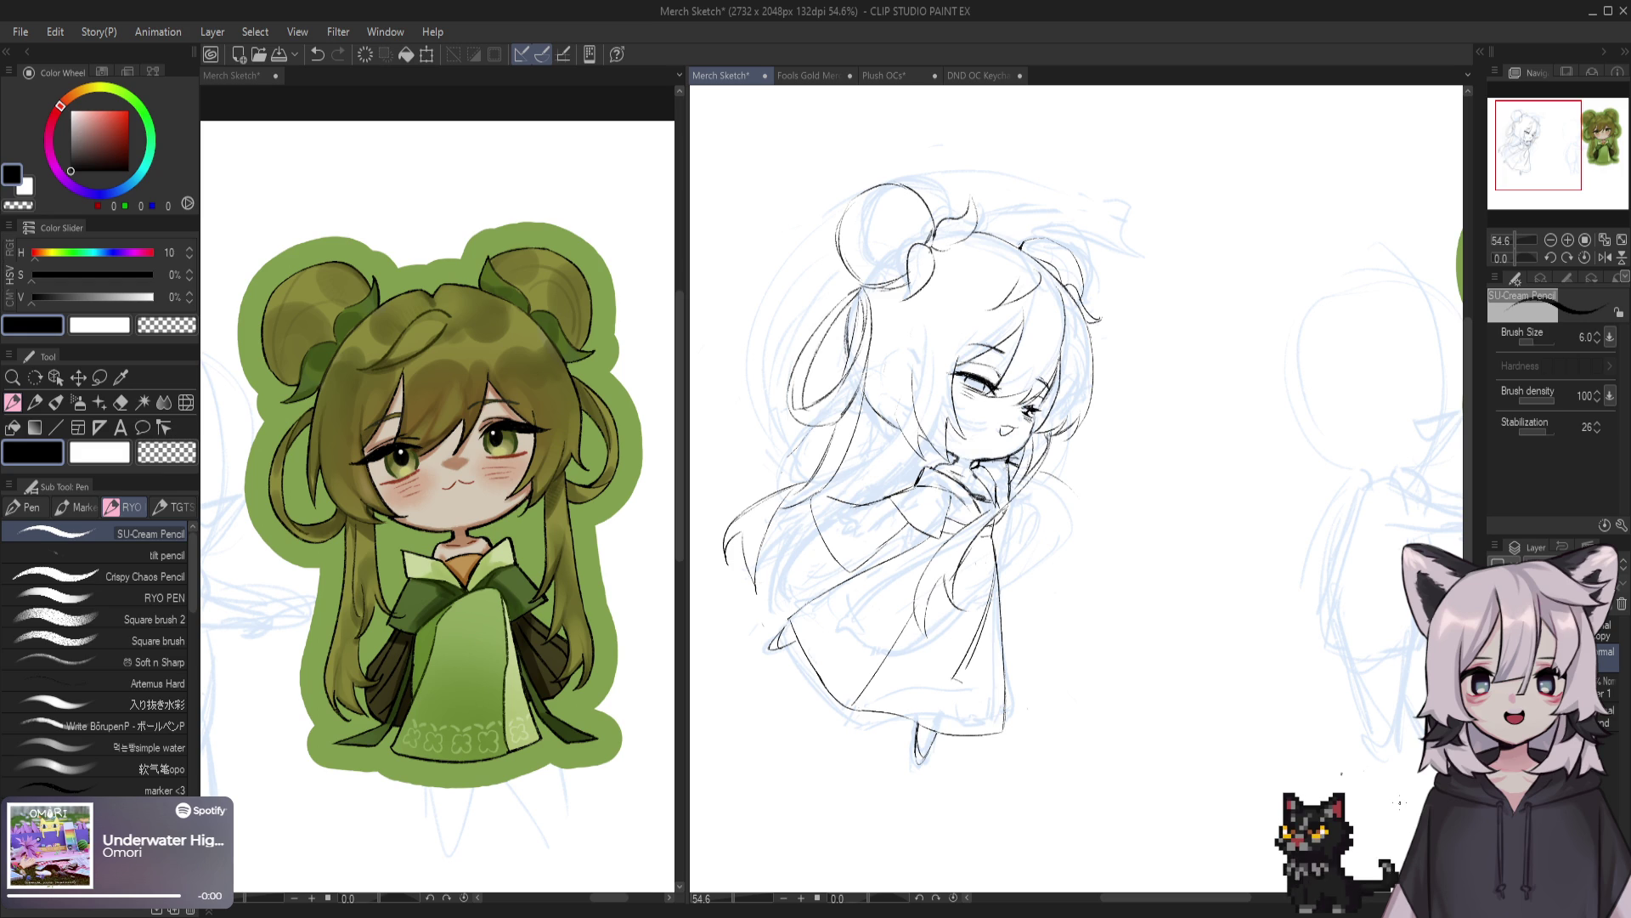
drag(1341, 773, 1365, 710)
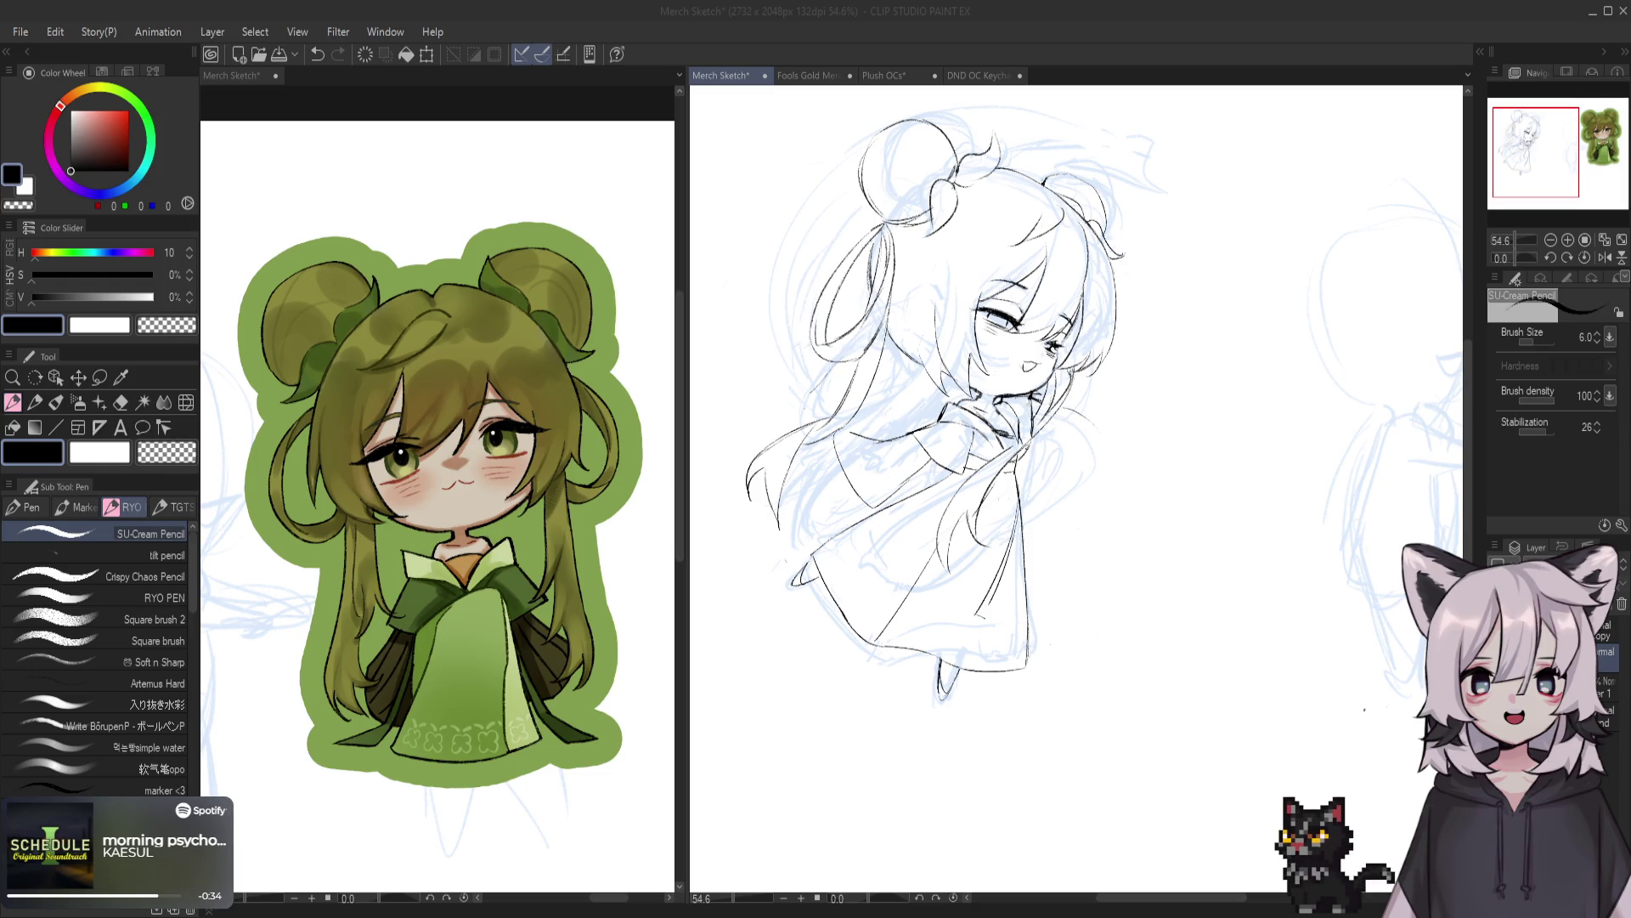
Return focus to the painting window to continue inking the hair and robe
click(1360, 753)
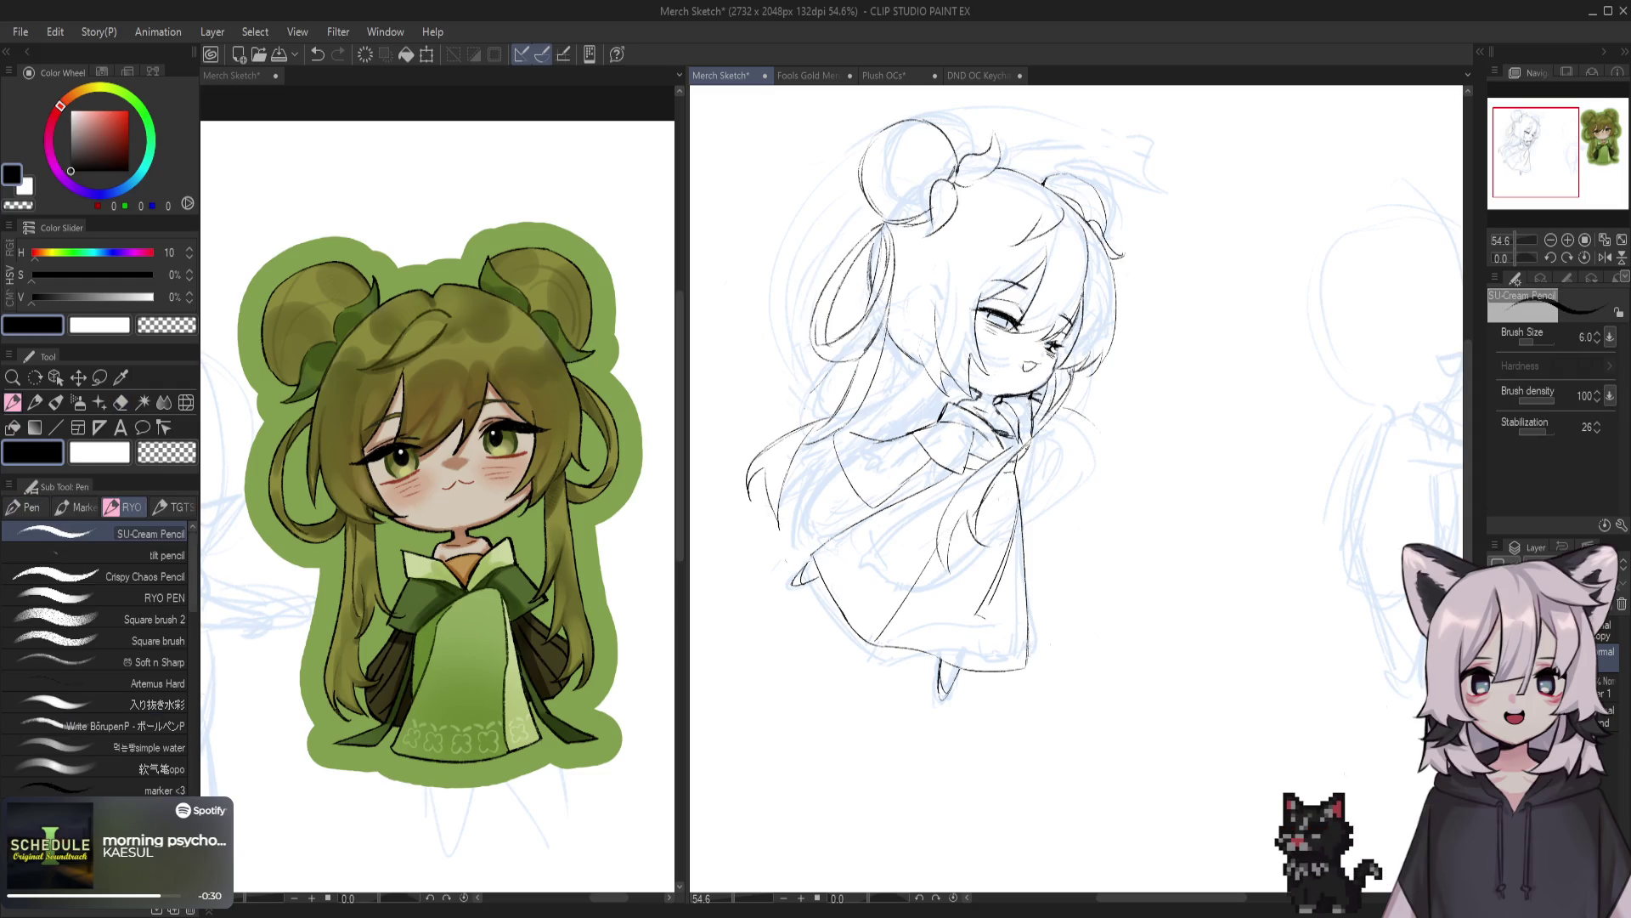
Remove the stray stroke beside the face and erase stray lines on the dress front
scroll(1076, 417, up, 2)
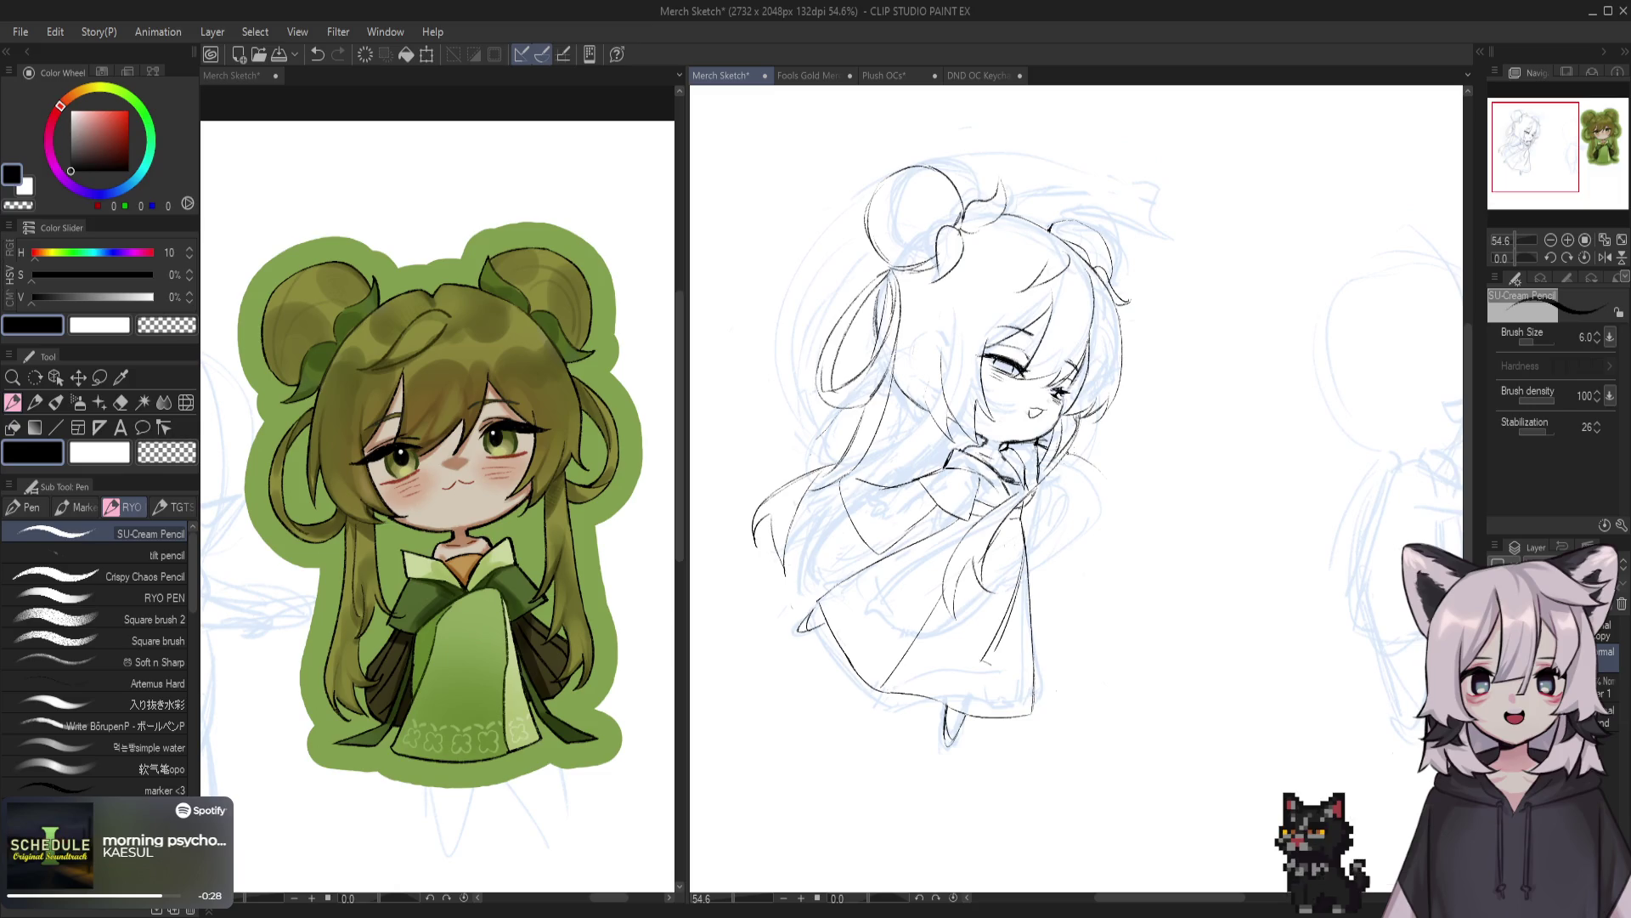
key(ctrl+z)
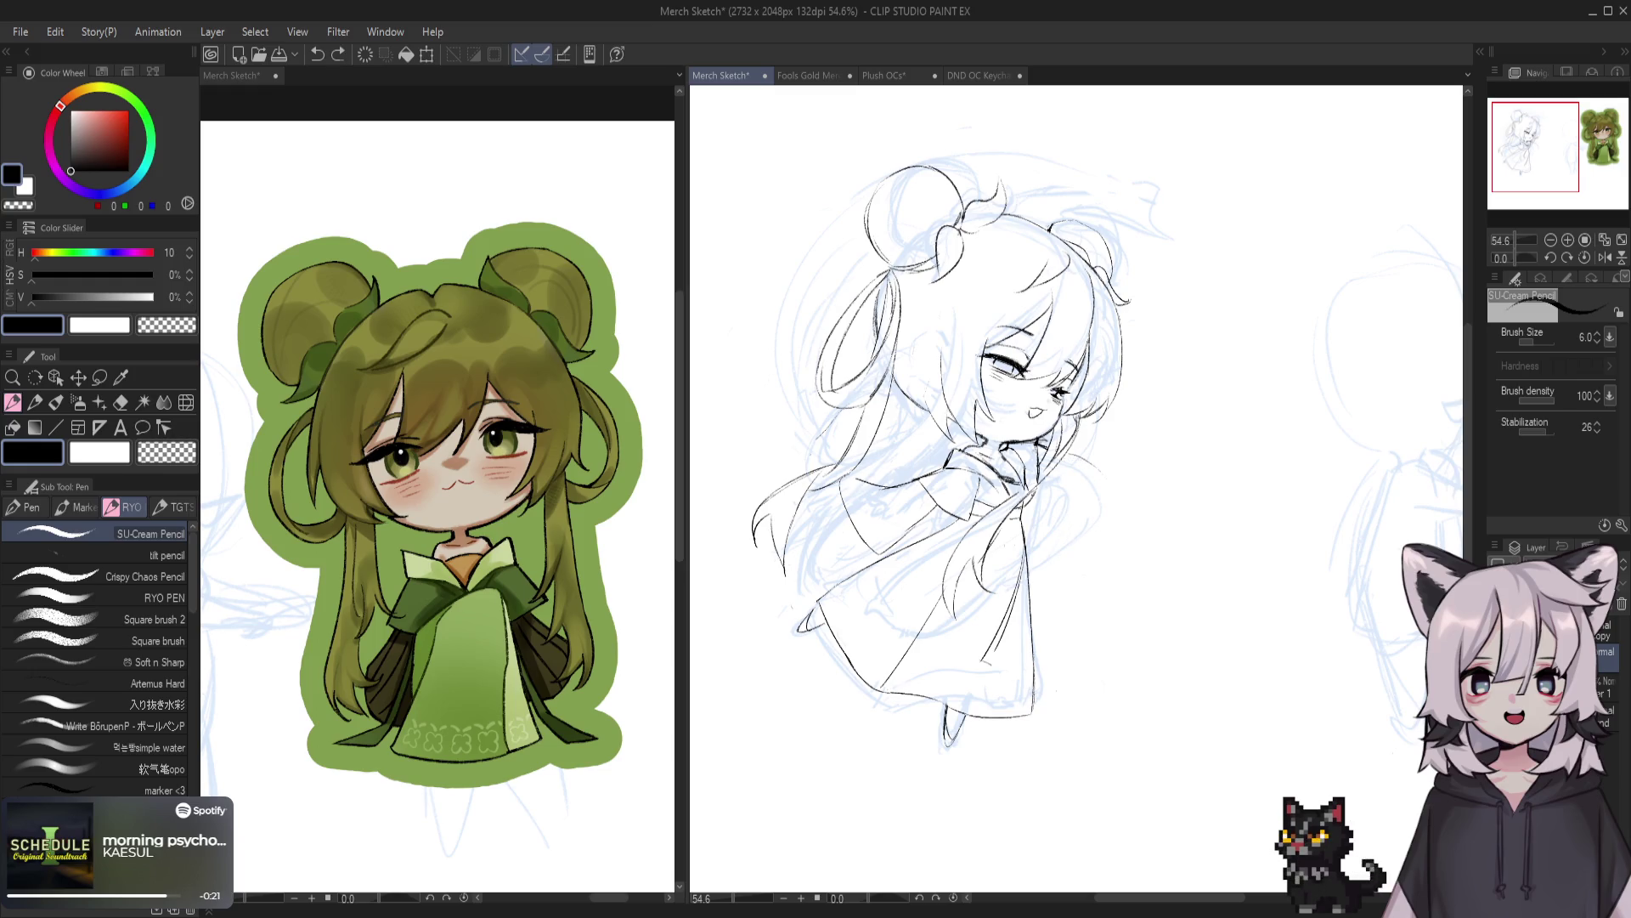
key(e)
drag(1022, 552, 990, 667)
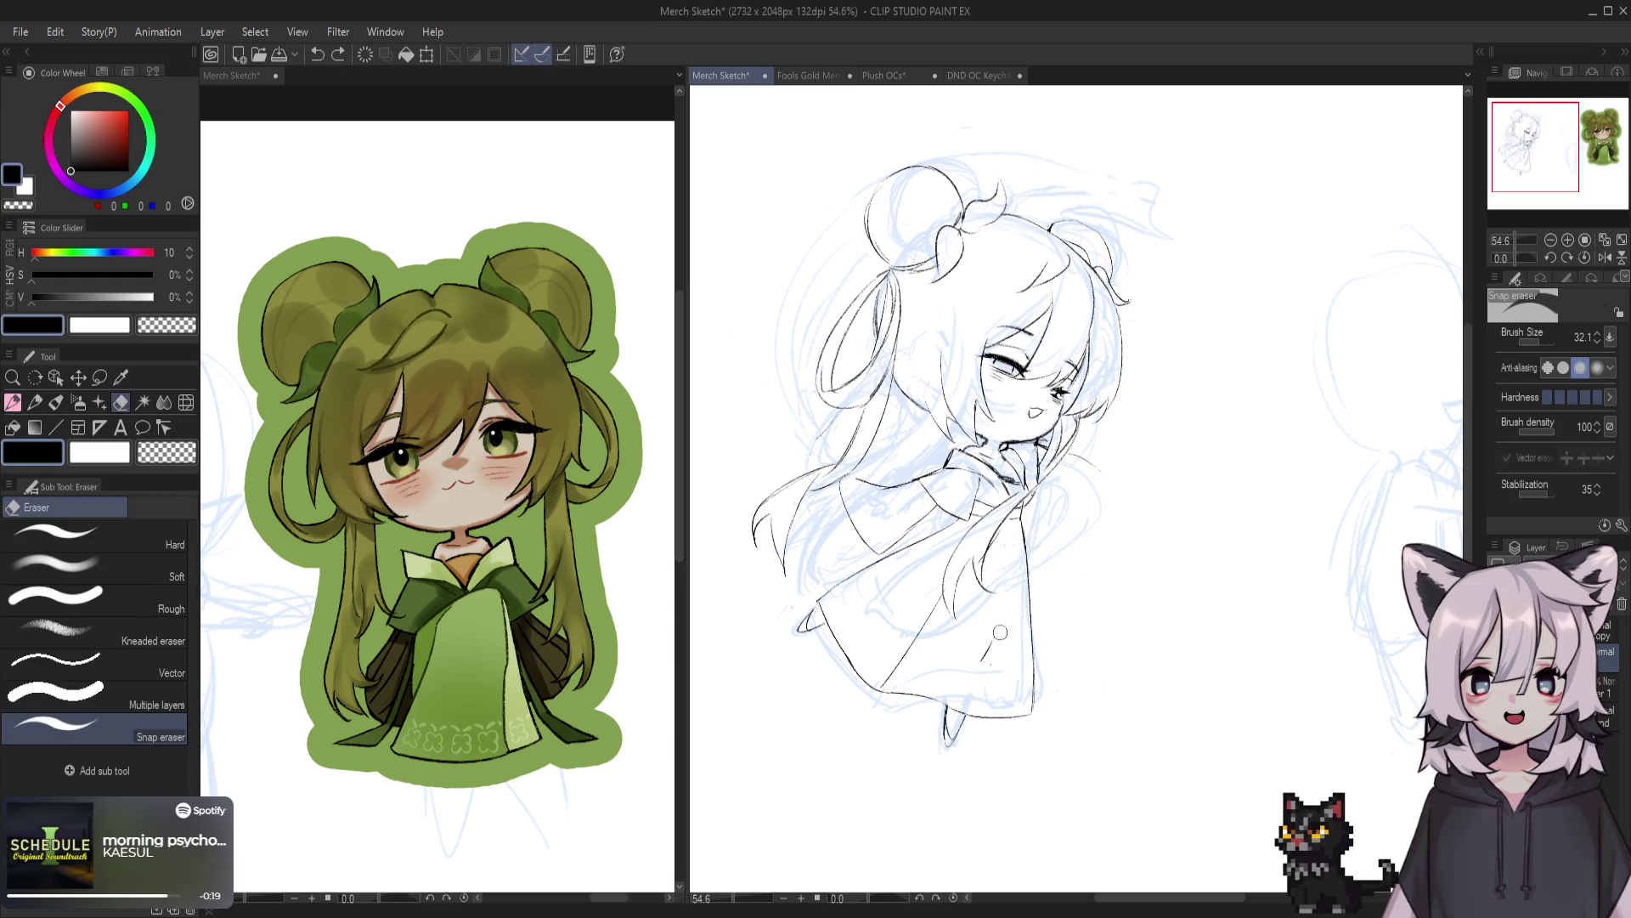
key(p)
key(ctrl+z)
Ink the curved line down the dress front through several retries, then save the sketch
drag(1022, 520, 956, 635)
key(ctrl+z)
drag(1054, 520, 972, 662)
key(ctrl+z)
drag(1053, 523, 968, 642)
drag(1045, 540, 986, 617)
key(ctrl+z)
drag(1053, 523, 971, 627)
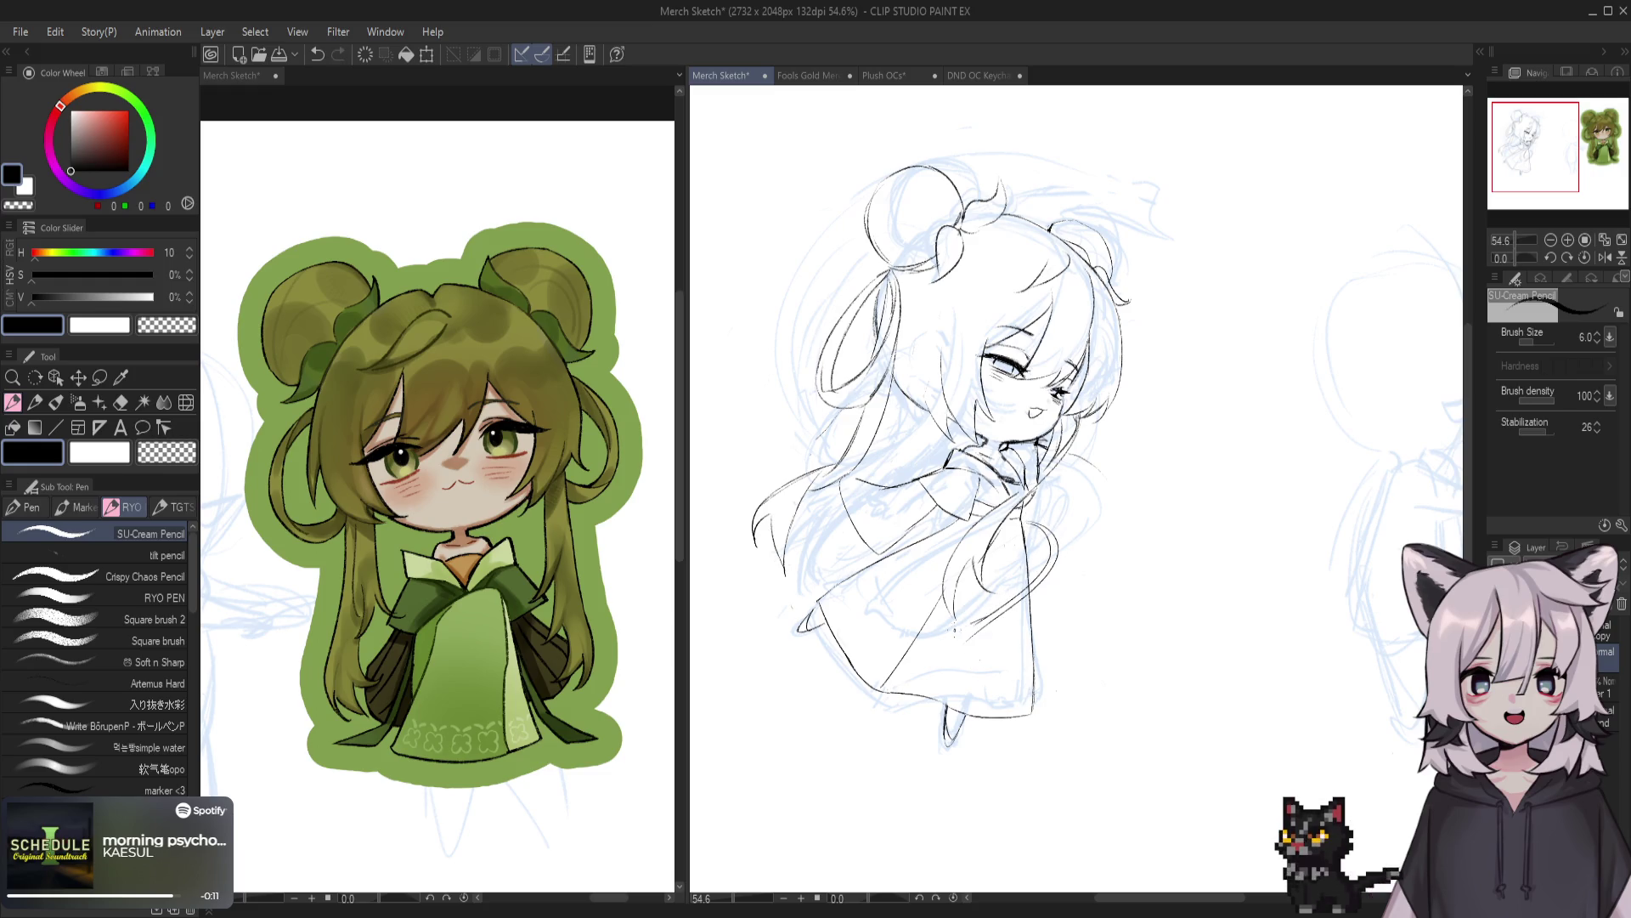
key(ctrl+z)
drag(1050, 522, 960, 637)
key(ctrl+z)
mouse_move(1051, 523)
mouse_down()
mouse_move(960, 643)
mouse_move(977, 635)
mouse_up()
key(ctrl+z)
key(ctrl+z)
key(ctrl+z)
key(ctrl+z)
key(ctrl+s)
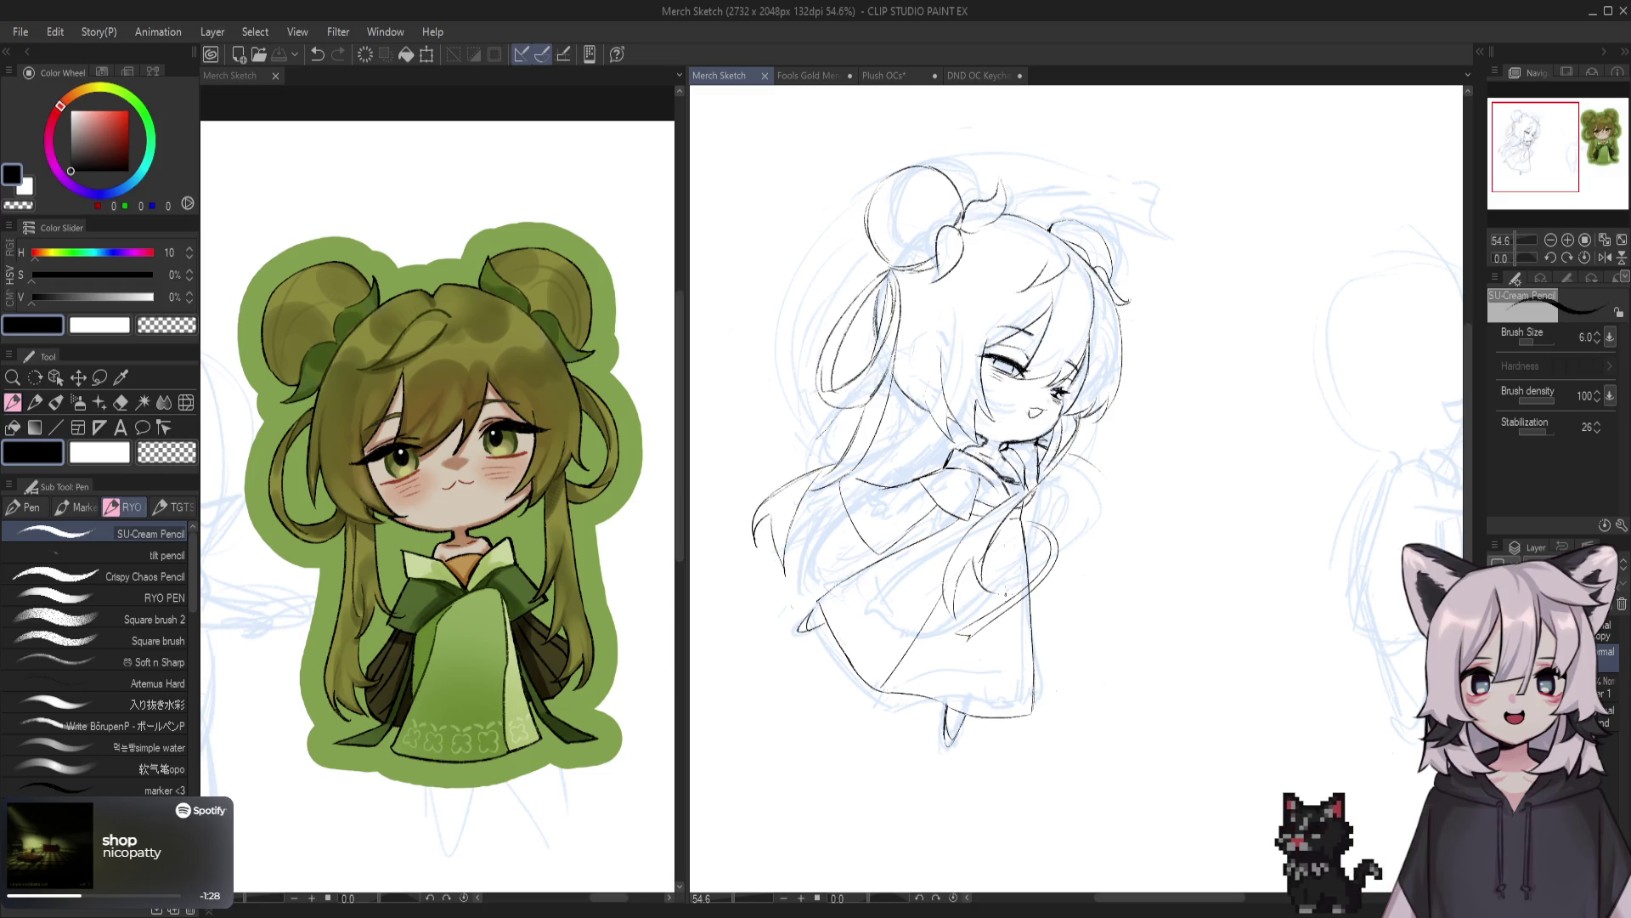
Try chin, collar and dress right-side lines, undoing each attempt
key(ctrl+z)
scroll(1105, 450, left, 1)
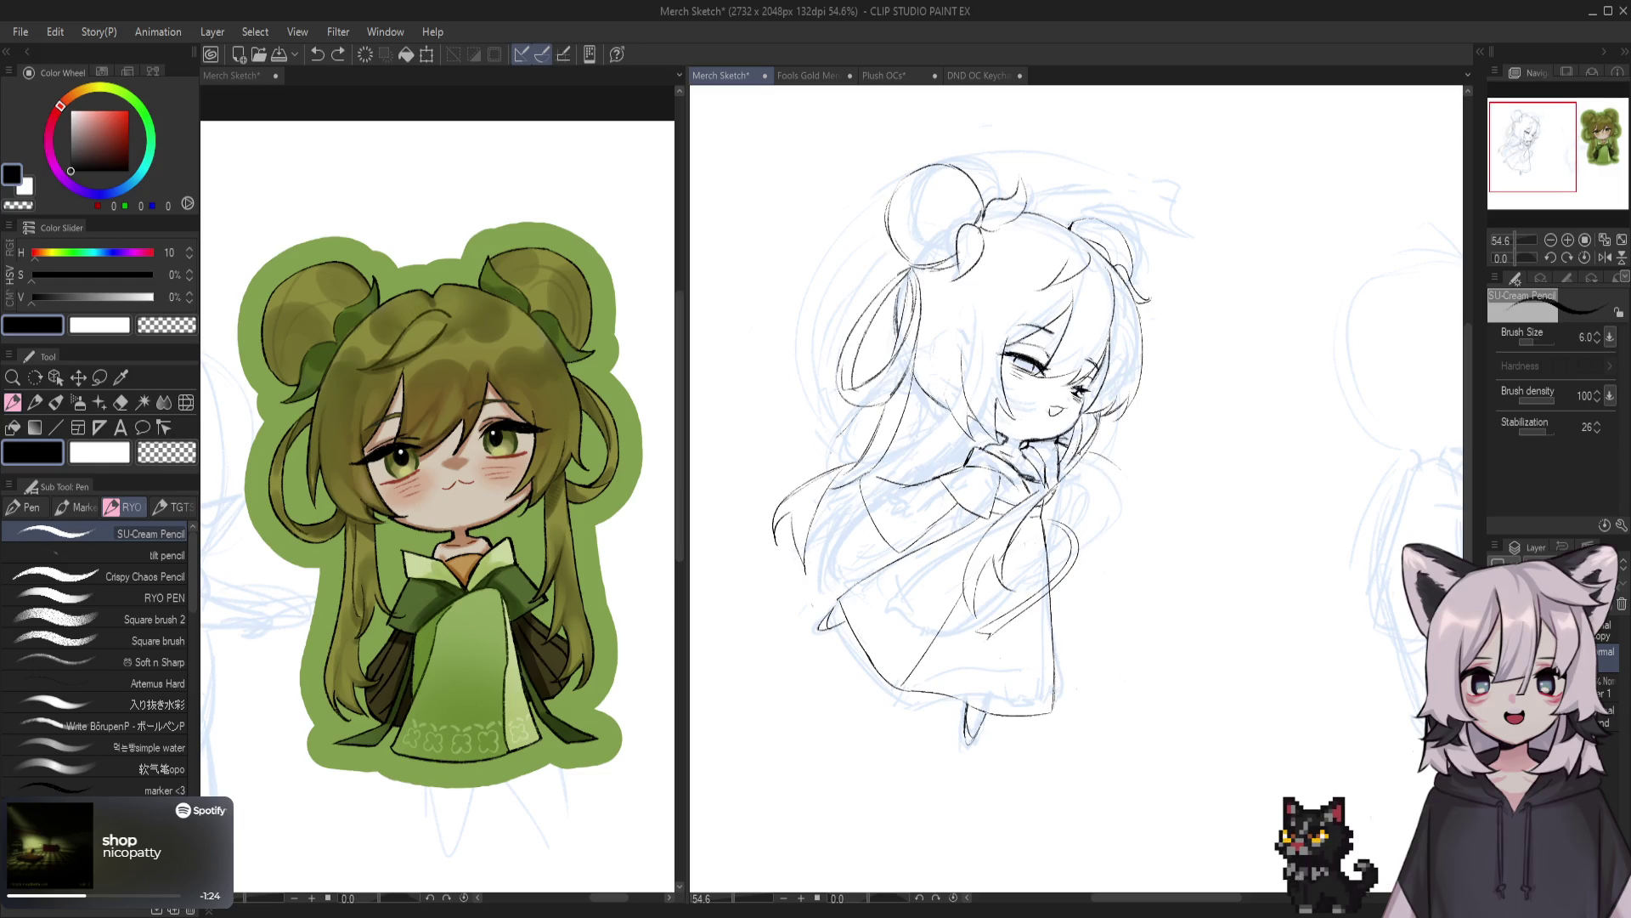
mouse_move(1073, 441)
mouse_down()
mouse_move(1056, 455)
mouse_move(1096, 582)
mouse_up()
key(ctrl+z)
drag(1121, 463, 1045, 616)
key(ctrl+z)
drag(1123, 489, 1002, 607)
key(ctrl+z)
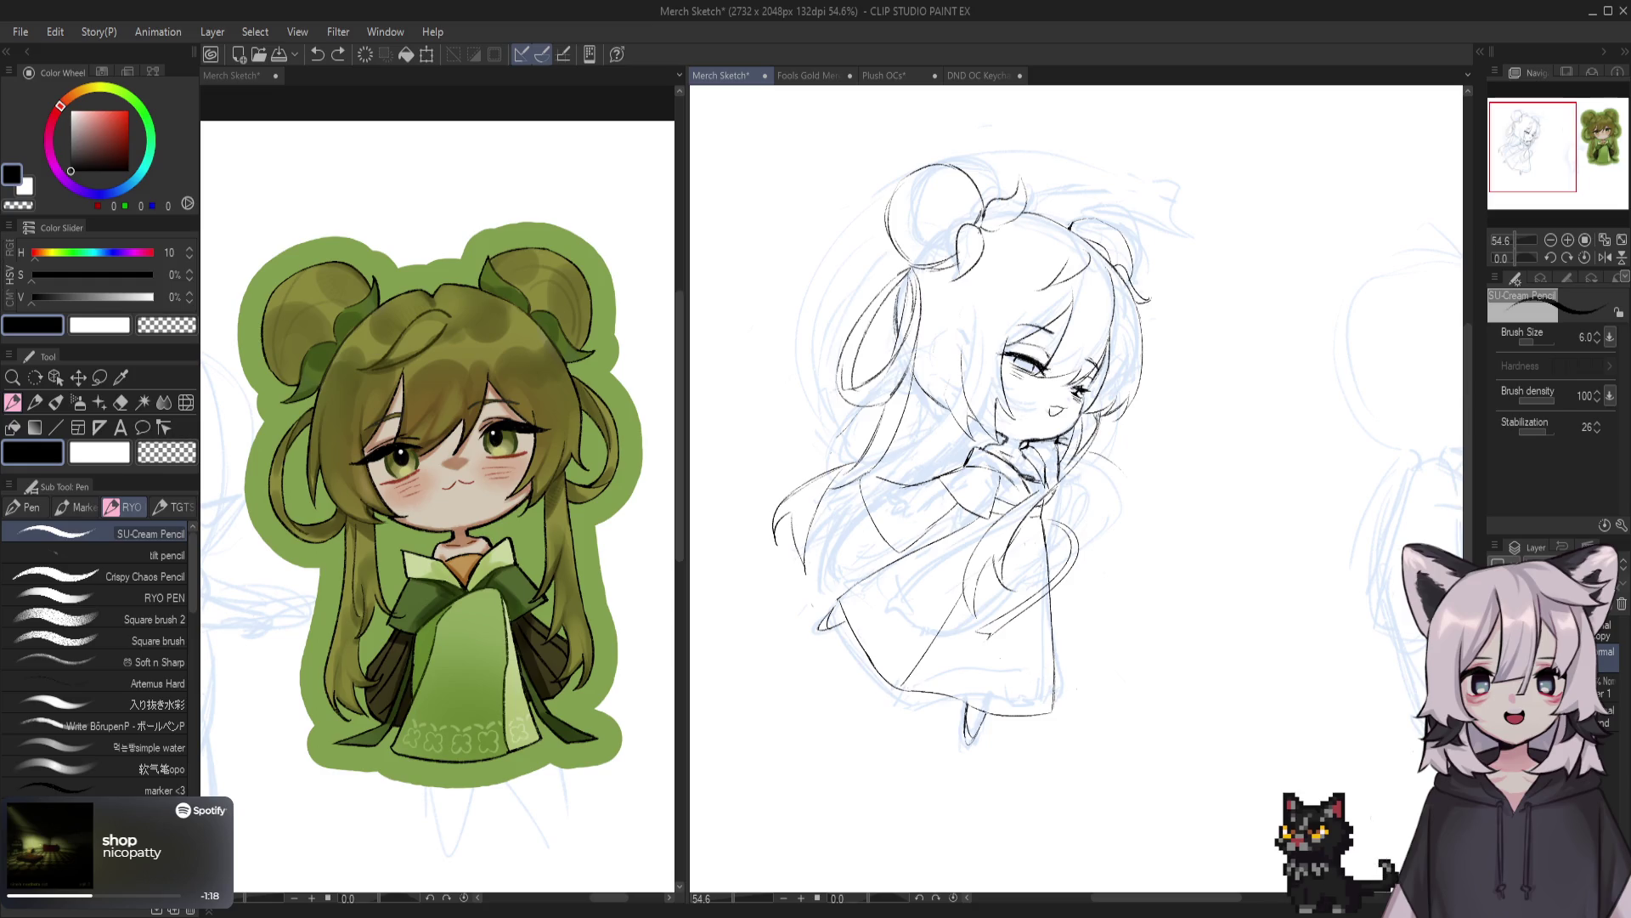
Erase stray lines with a larger eraser, then retry the short dress and collar lines
key(e)
mouse_move(1058, 518)
mouse_down()
mouse_move(1079, 548)
mouse_move(1067, 583)
mouse_up()
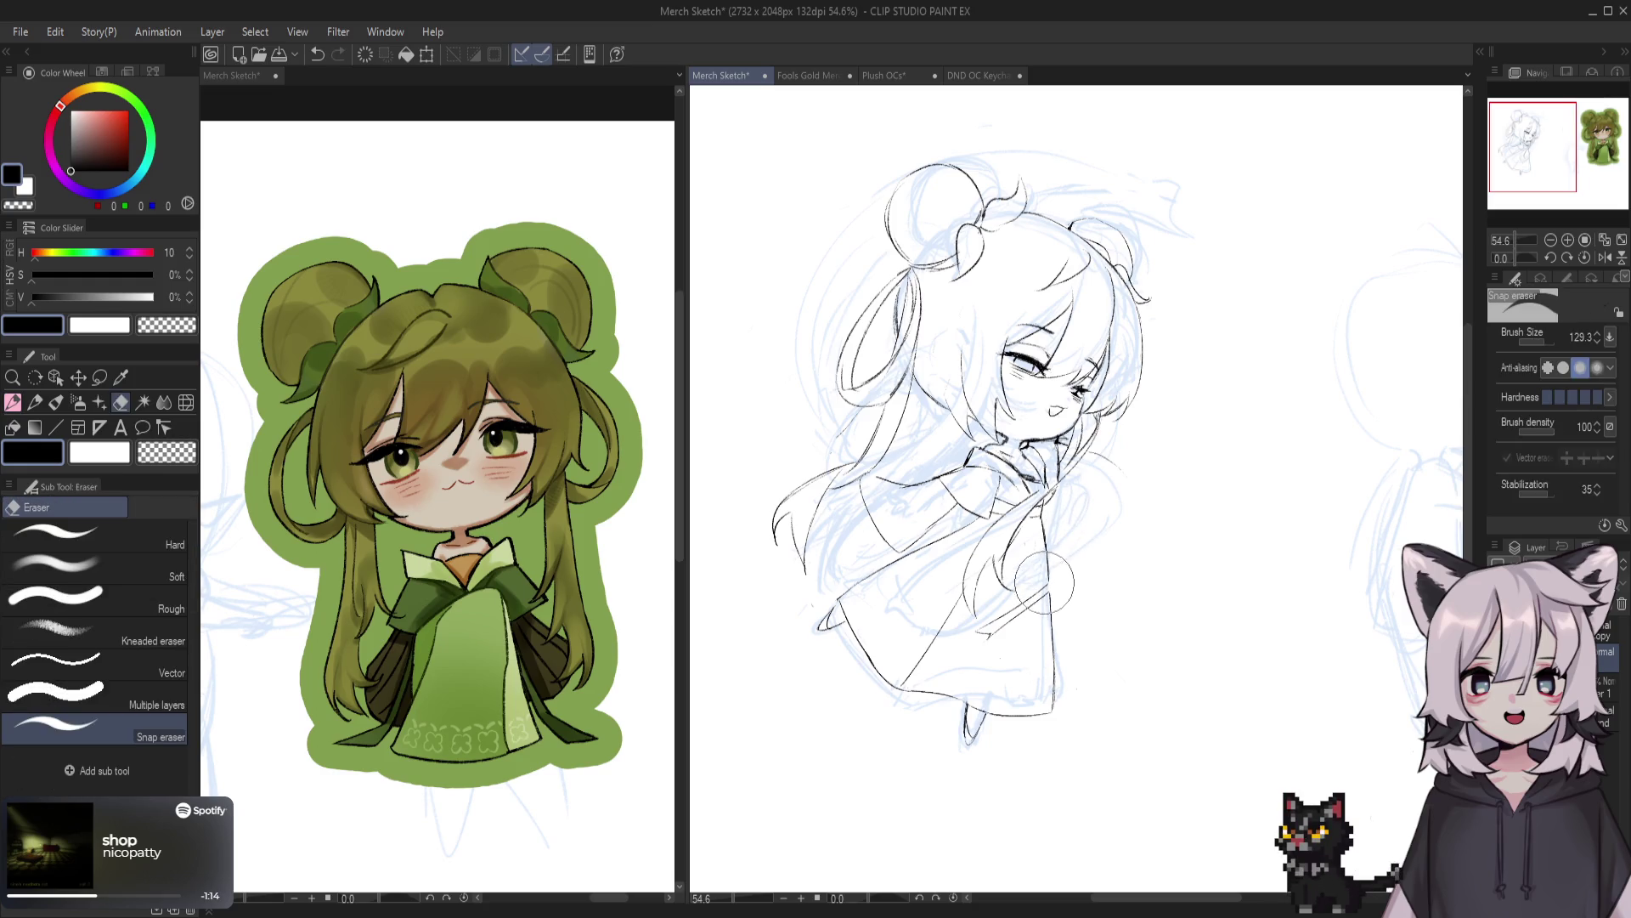
key(p)
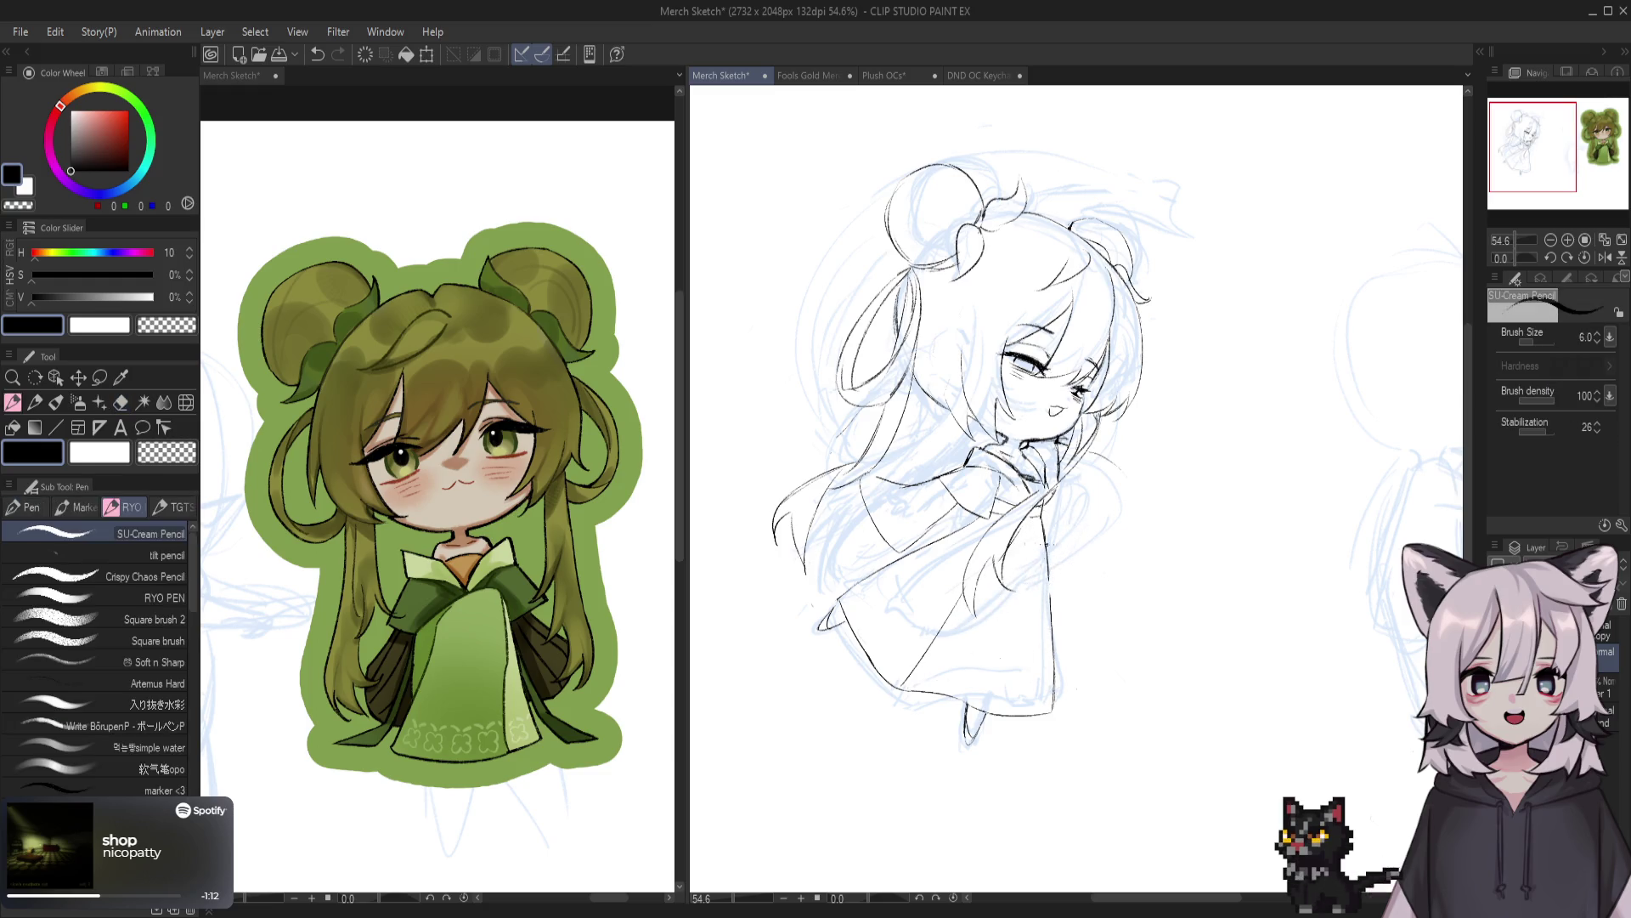
key(ctrl+z)
mouse_move(1044, 565)
mouse_down()
mouse_move(1016, 643)
mouse_move(988, 656)
mouse_up()
key(ctrl+z)
key(ctrl+z)
mouse_move(1040, 574)
mouse_down()
mouse_move(1004, 654)
mouse_move(1013, 639)
mouse_up()
drag(1043, 574, 1017, 642)
key(ctrl+z)
key(ctrl+z)
drag(1045, 571, 1018, 644)
key(ctrl+z)
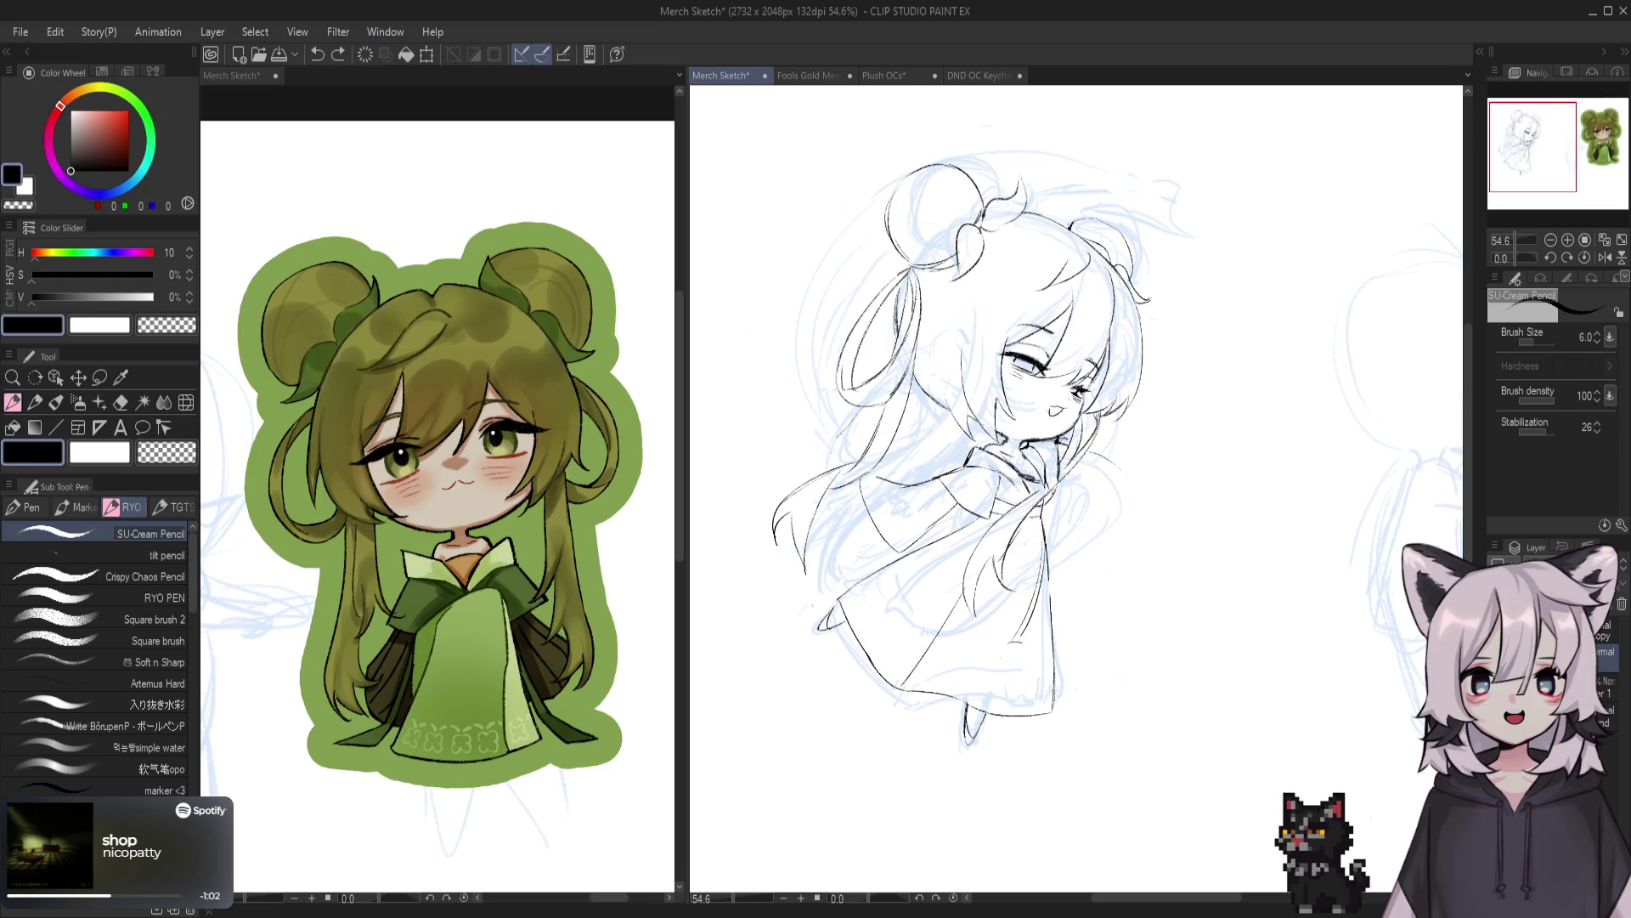
drag(1039, 514, 1015, 655)
key(ctrl+z)
key(ctrl+z)
key(ctrl+z)
key(ctrl+z)
key(ctrl+z)
Add a new layer and try arcs along the right side of the hair
key(ctrl+y)
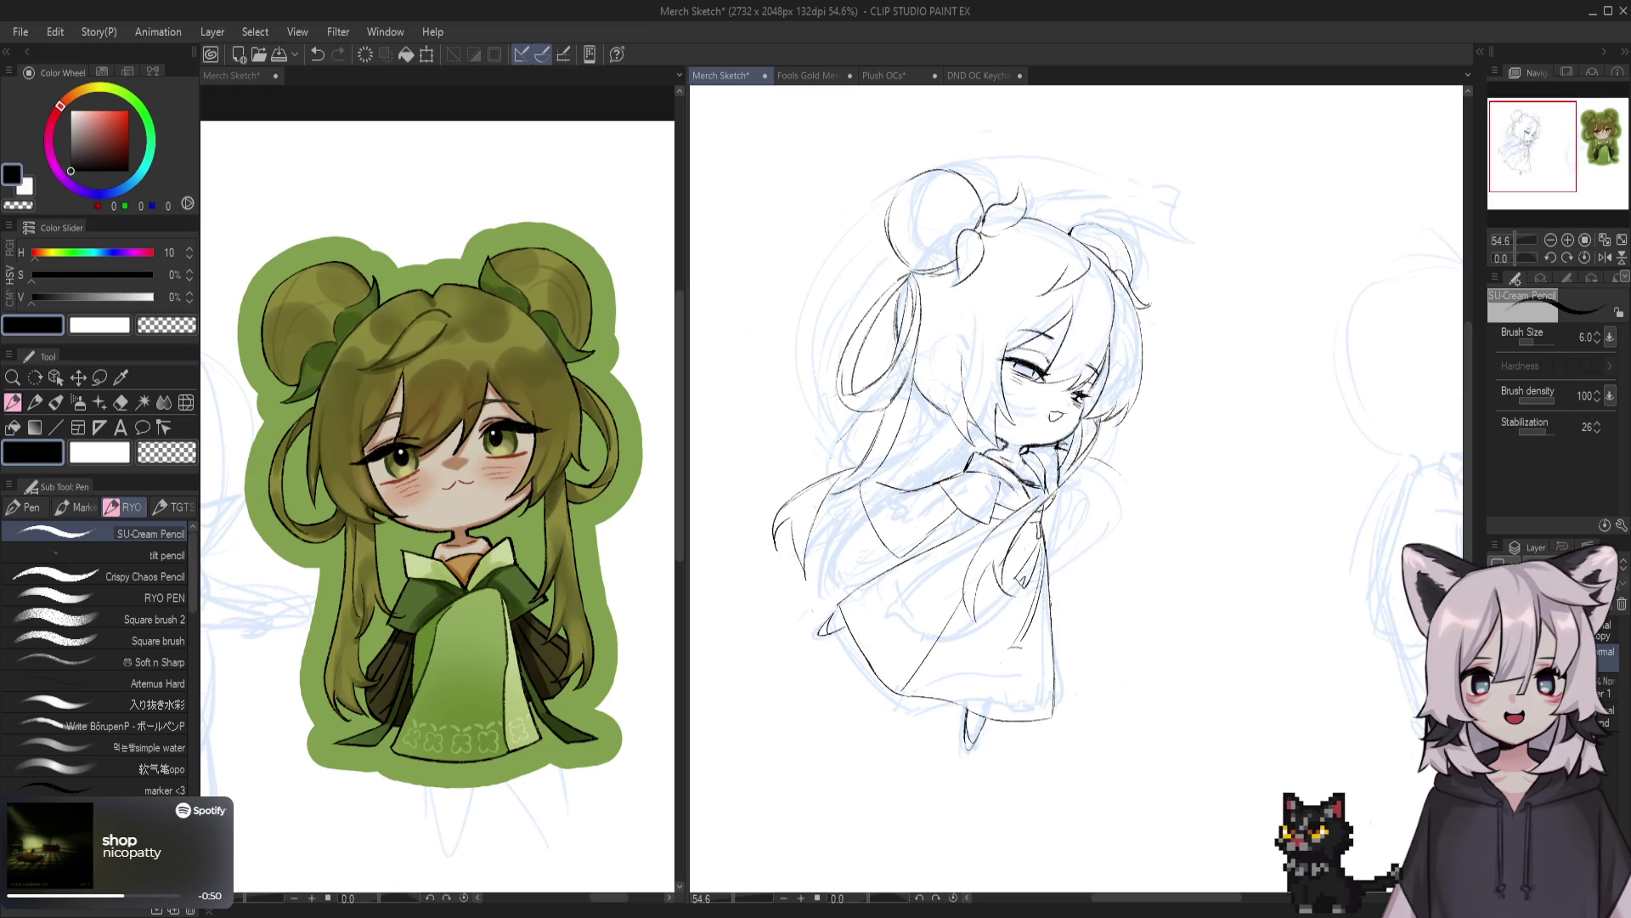
key(alt)
drag(1104, 459, 1091, 552)
key(ctrl+z)
key(ctrl+z)
key(ctrl+shift+n)
drag(1058, 446, 1141, 492)
key(ctrl+z)
Draw a long line down toward the lower-left dress and its continuation, with retries
key(ctrl+z)
key(ctrl+z)
mouse_move(1058, 450)
mouse_down()
mouse_move(1130, 486)
mouse_move(1045, 561)
mouse_up()
key(ctrl+z)
drag(1108, 480, 935, 577)
drag(1007, 537, 892, 624)
Refine the lower-left dress edge and lower-body lines, undoing rejected strokes
key(ctrl+z)
mouse_move(985, 544)
mouse_down()
mouse_move(894, 630)
mouse_move(992, 645)
mouse_up()
key(ctrl+z)
drag(892, 625, 1010, 647)
key(ctrl+z)
key(ctrl+z)
key(ctrl+z)
mouse_move(985, 537)
mouse_down()
mouse_move(901, 630)
mouse_move(895, 613)
mouse_up()
key(ctrl+z)
key(ctrl+z)
drag(975, 543, 890, 616)
key(ctrl+z)
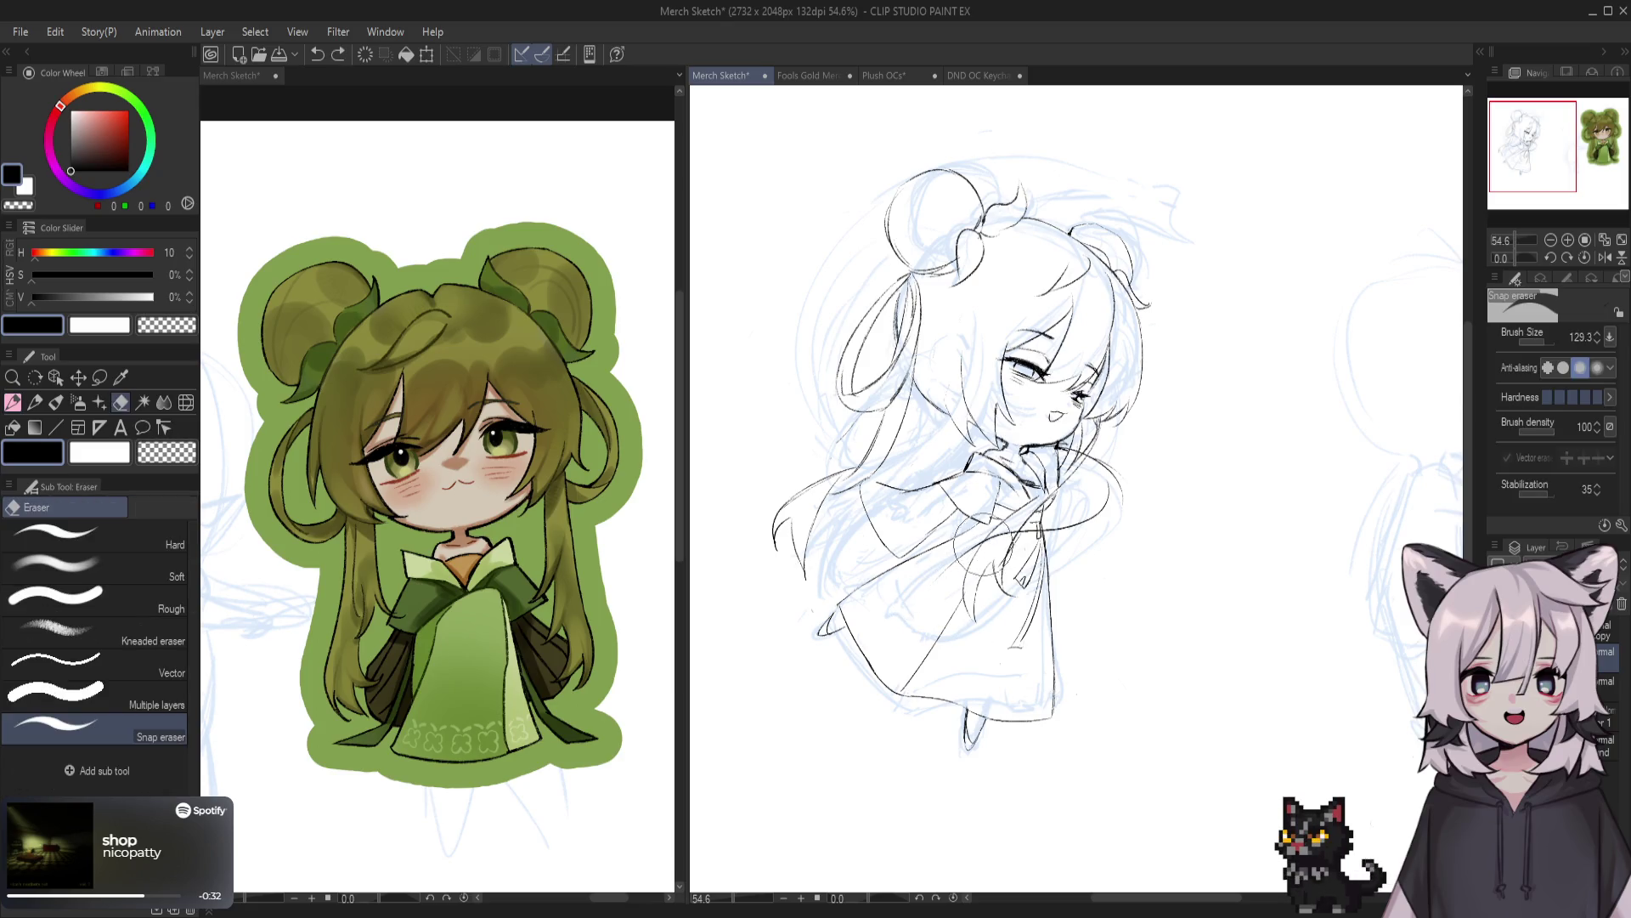
drag(977, 544, 897, 616)
key(ctrl+z)
mouse_move(977, 544)
mouse_down()
mouse_move(889, 620)
mouse_move(949, 614)
mouse_move(949, 637)
mouse_up()
key(ctrl+z)
drag(1035, 554, 957, 641)
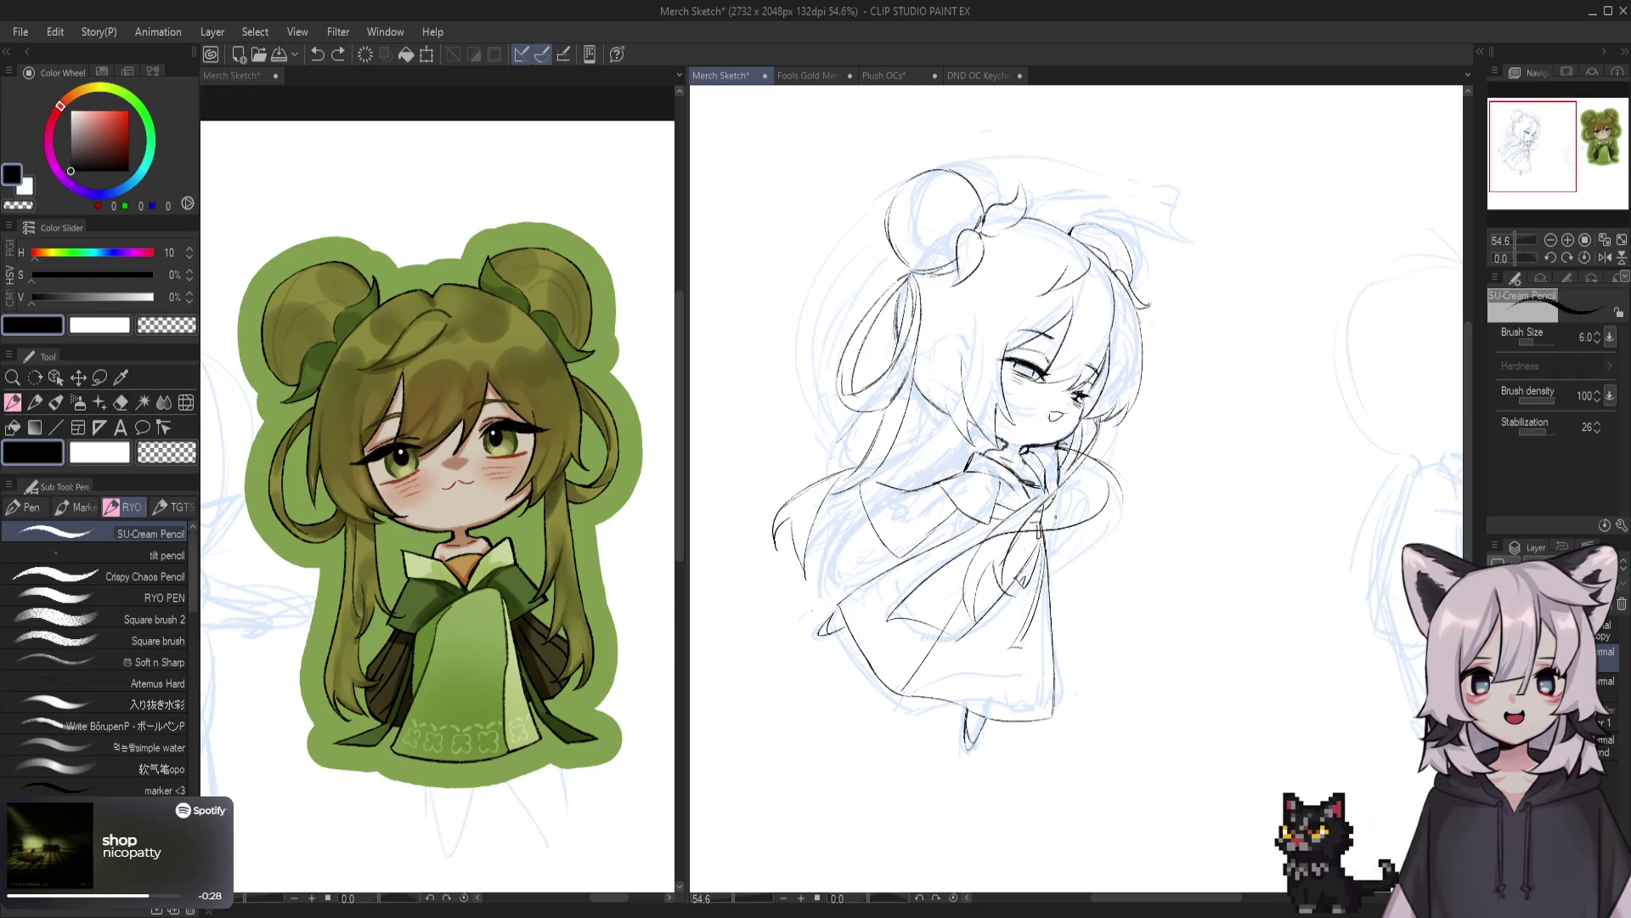
Ink the chest line and small collar strokes, ending with a vertical line by the collar
key(ctrl+z)
mouse_move(1062, 537)
mouse_down()
mouse_move(1020, 573)
mouse_move(1120, 506)
mouse_up()
key(ctrl+z)
key(ctrl+z)
mouse_move(1045, 554)
mouse_down()
mouse_move(1120, 506)
mouse_move(1026, 570)
mouse_move(1034, 558)
mouse_up()
key(ctrl+z)
key(ctrl+z)
key(ctrl+z)
mouse_move(1115, 512)
mouse_down()
mouse_move(1060, 549)
mouse_move(1098, 529)
mouse_up()
key(ctrl+z)
key(ctrl+z)
drag(1120, 467, 1076, 495)
key(ctrl+z)
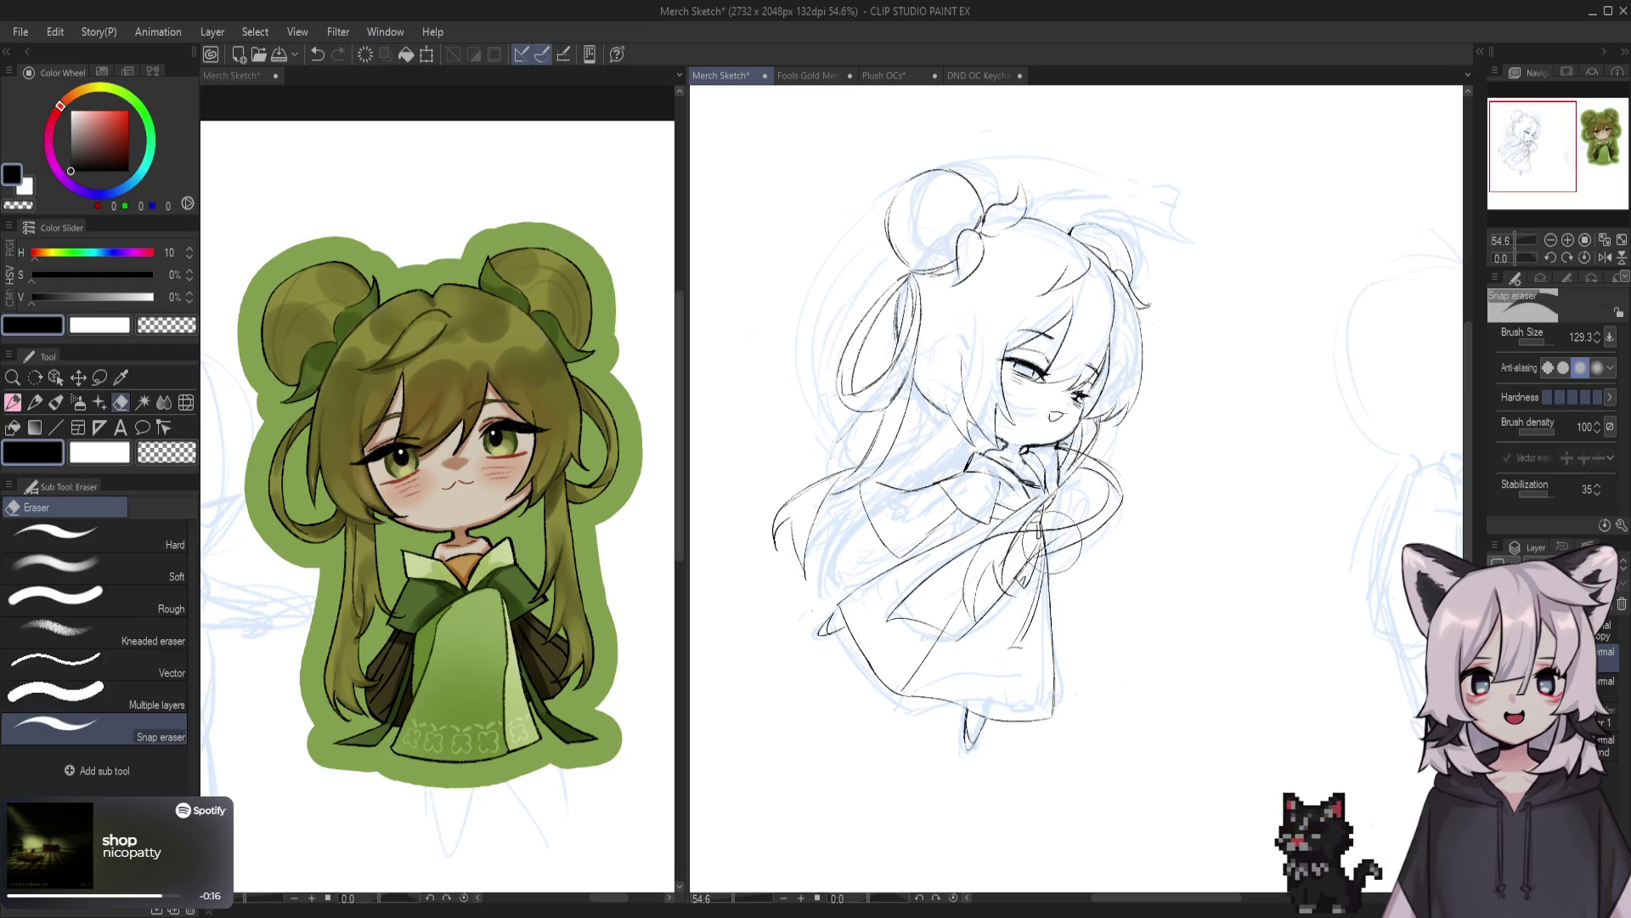
mouse_move(1039, 523)
mouse_down()
mouse_move(1034, 639)
mouse_move(970, 567)
mouse_move(983, 699)
mouse_move(905, 720)
mouse_up()
Erase sketch lines where the neck and collar cross, then try a short collar line
scroll(974, 554, up, 3)
key(e)
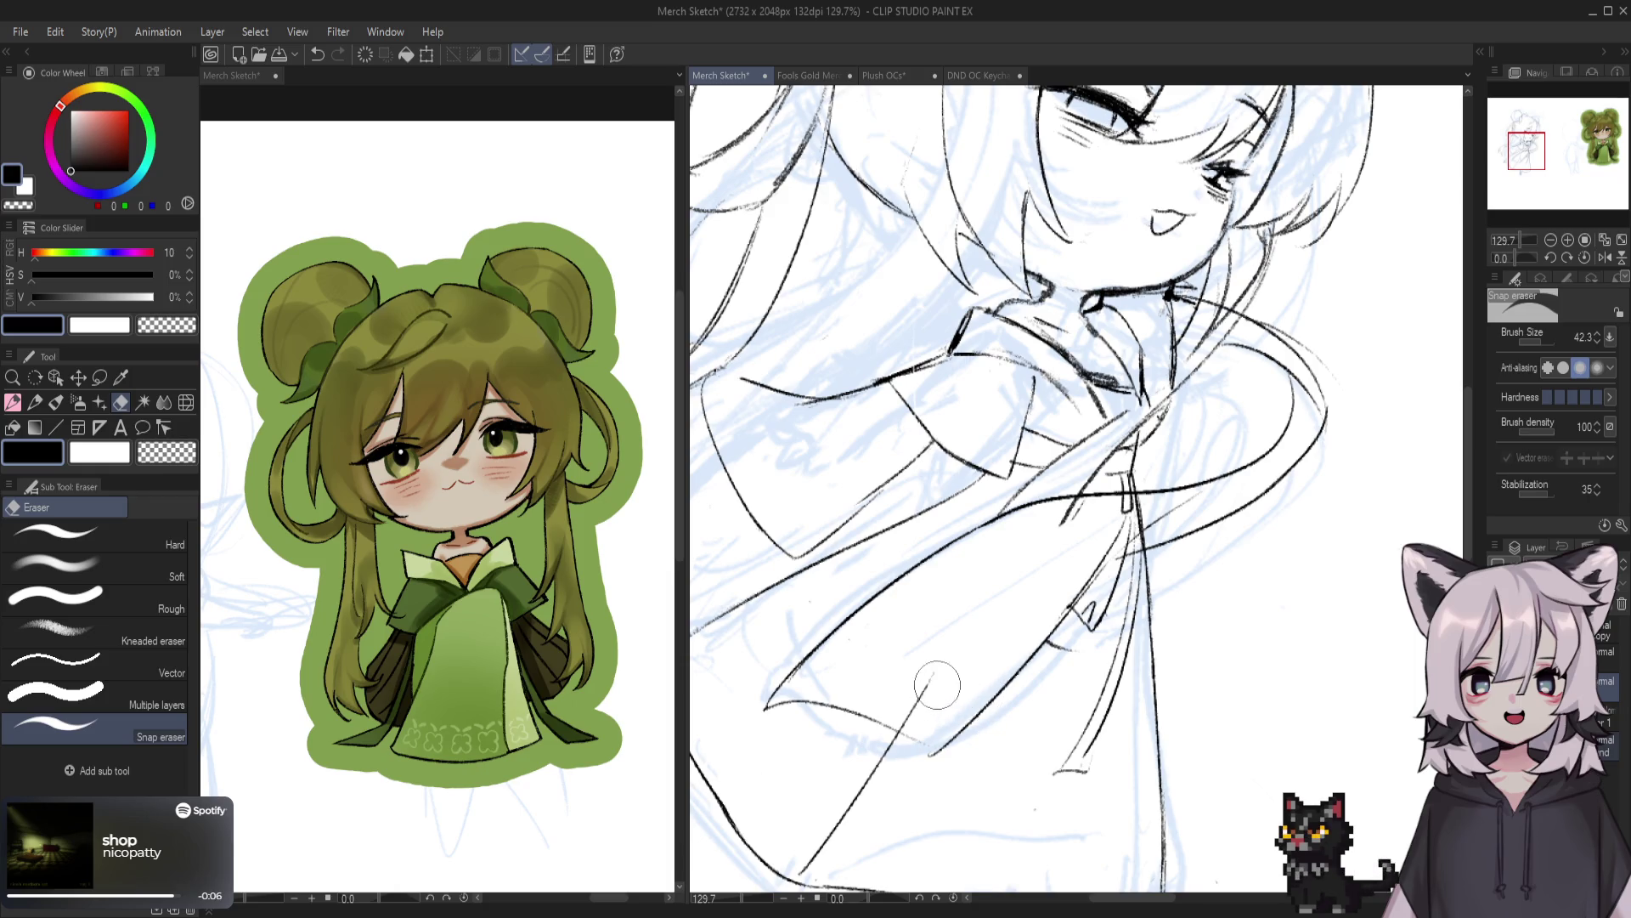
drag(1120, 505, 1089, 559)
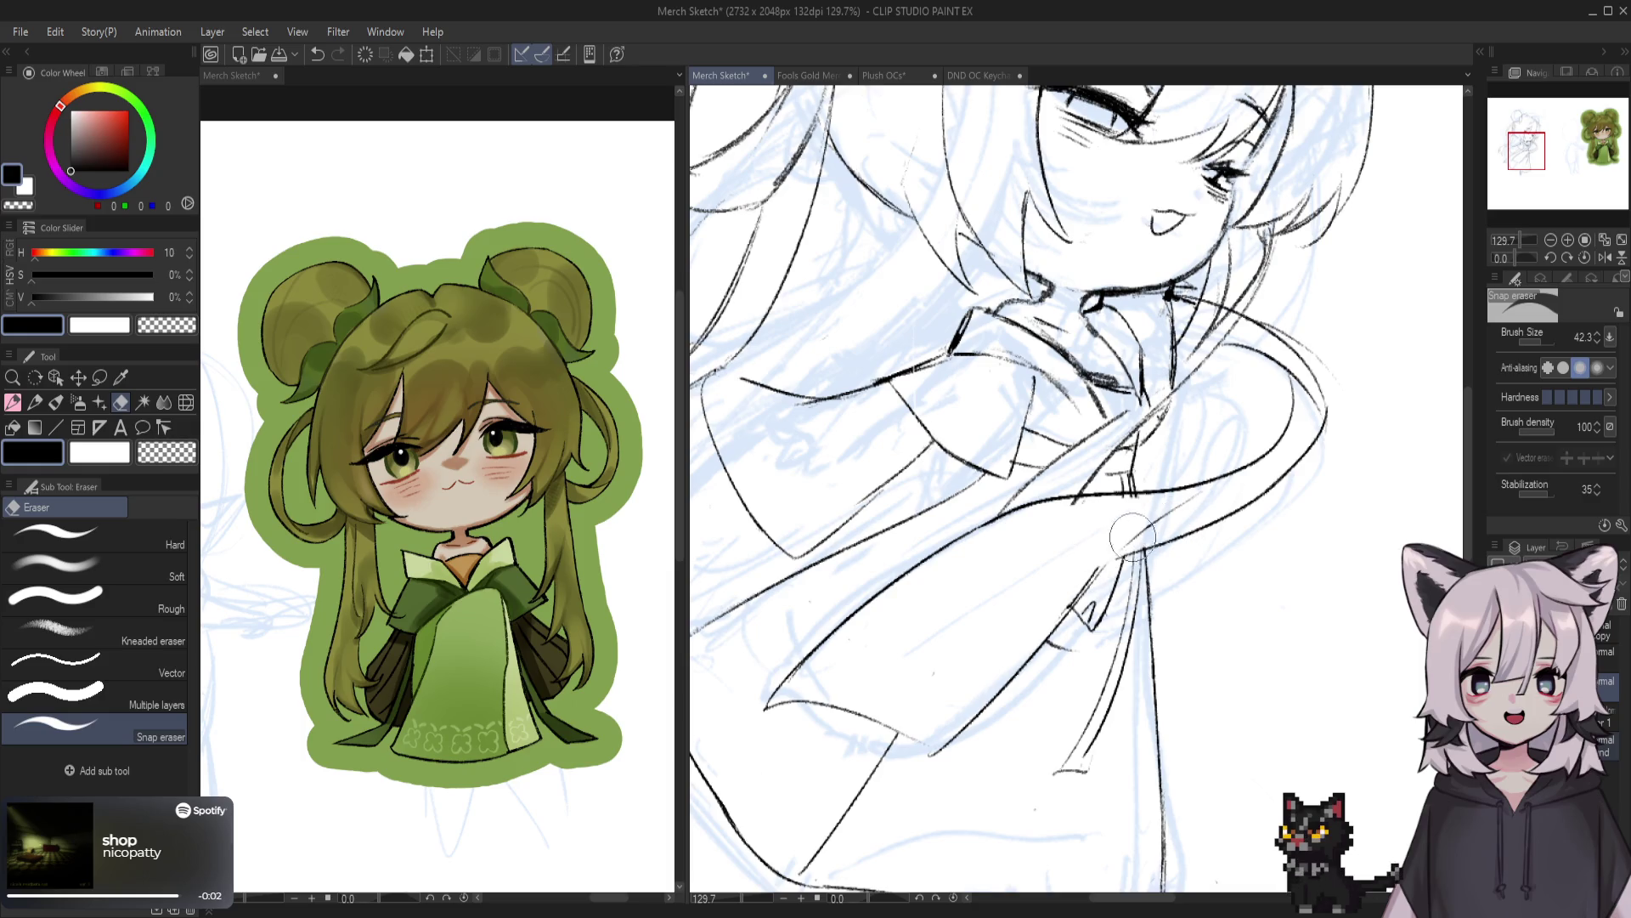
key(p)
drag(1126, 554, 1050, 627)
key(ctrl+z)
Redraw the collar line below the chin in black and save the Merch Sketch
key(c)
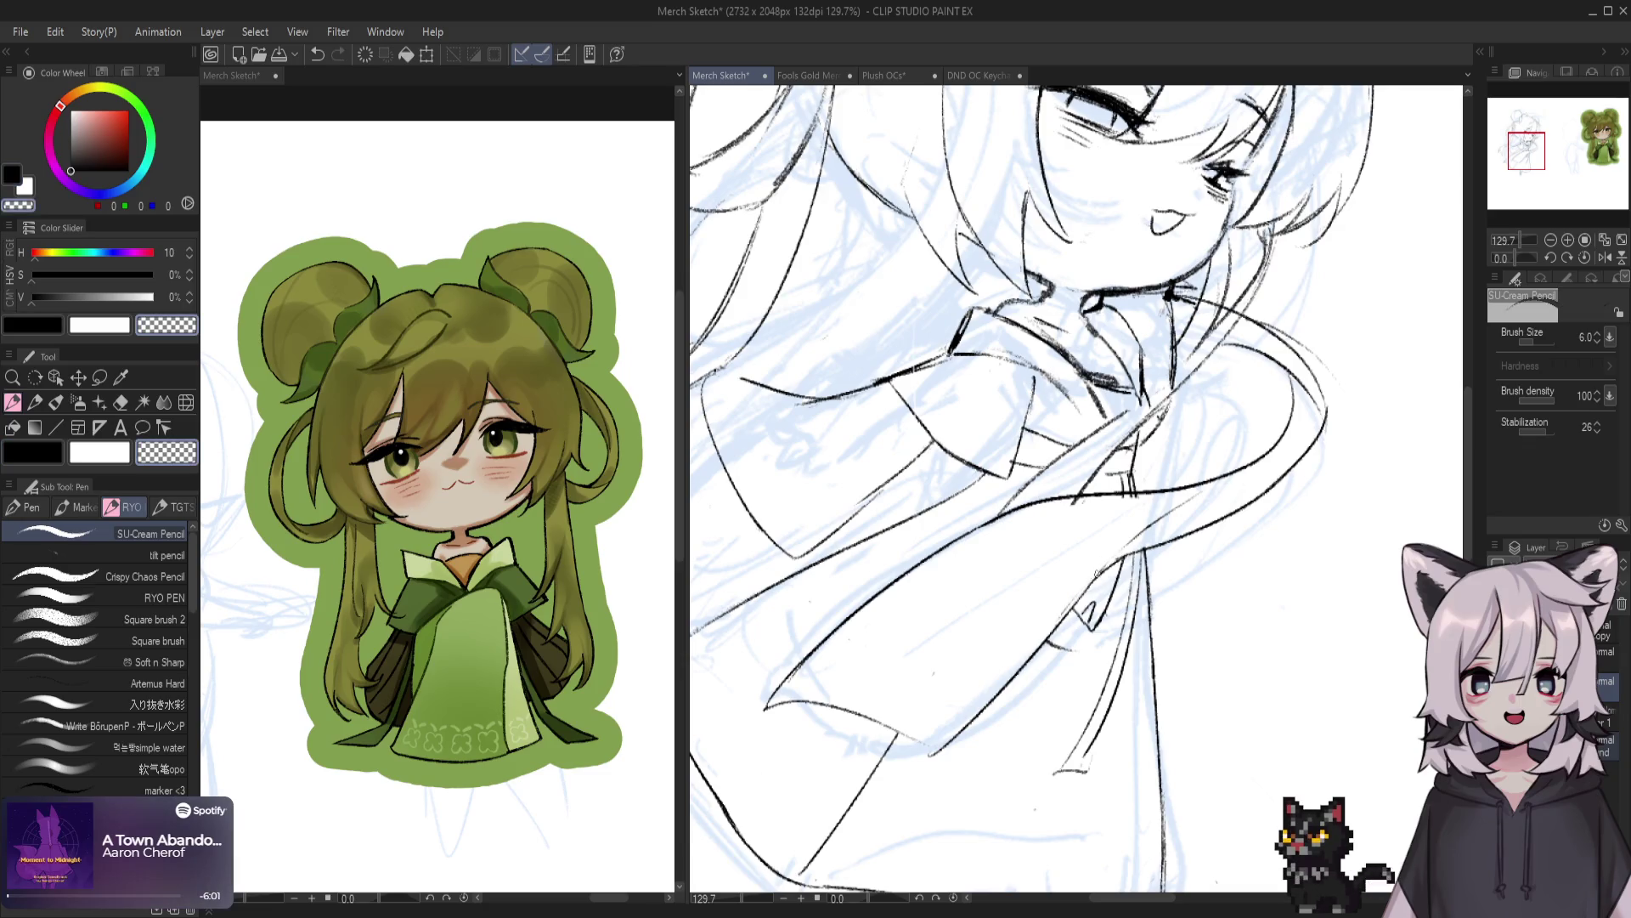
key(c)
scroll(1127, 544, down, 2)
drag(1130, 535, 1060, 605)
key(ctrl+z)
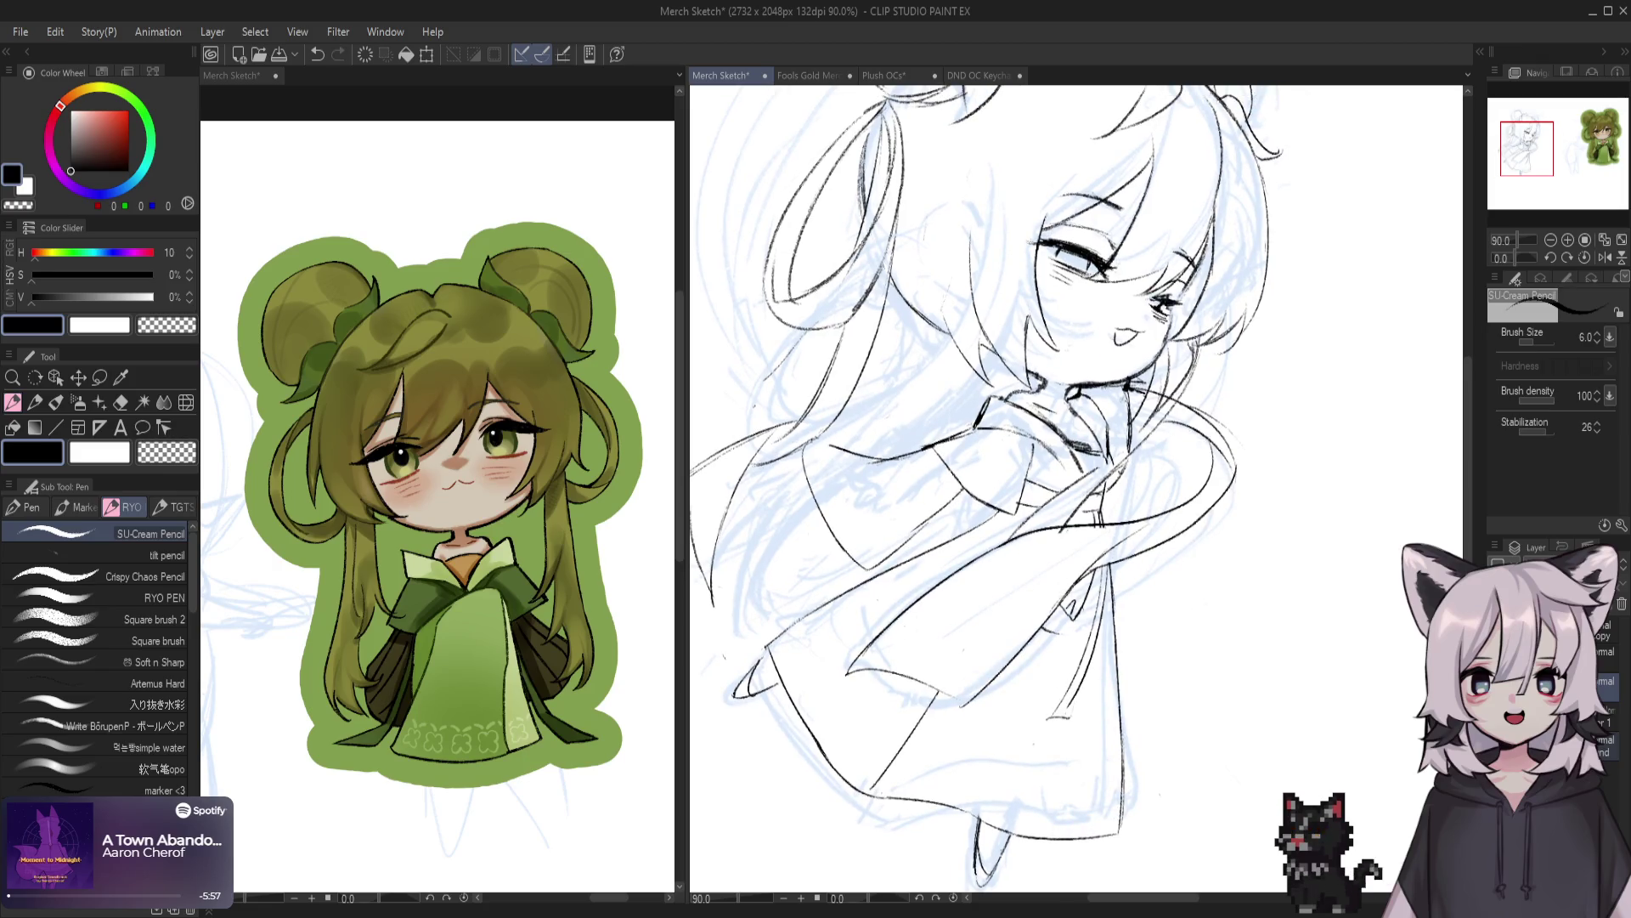
drag(1044, 548, 1080, 514)
key(ctrl+s)
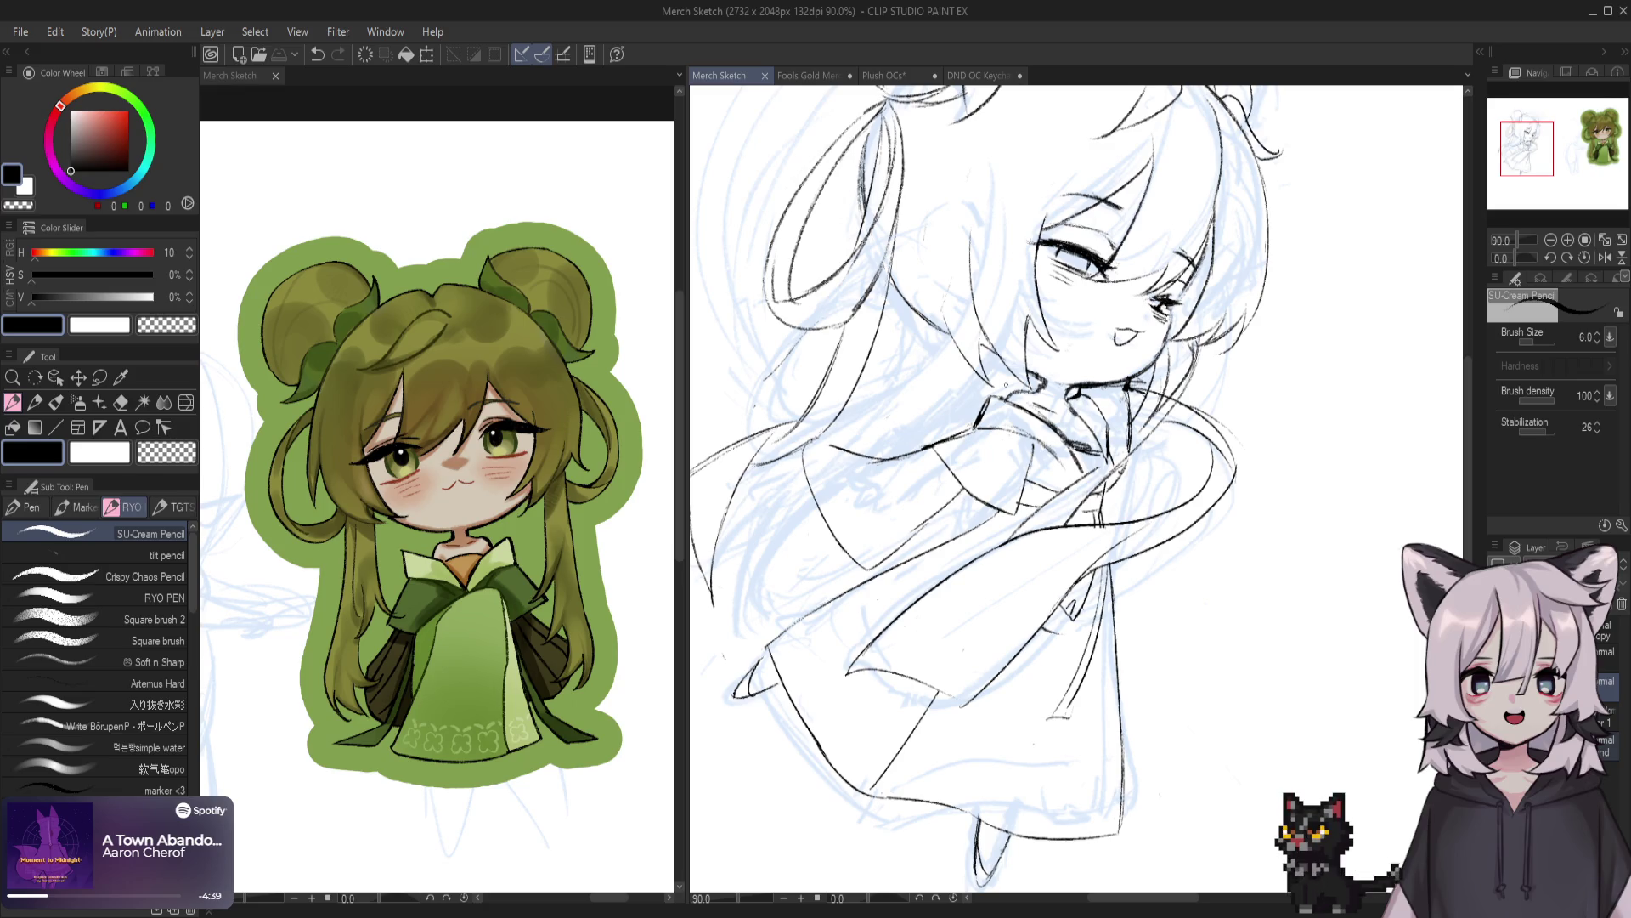
Reframe the sketch and retry short ink strokes at the chin and neck
drag(1275, 180, 1381, 171)
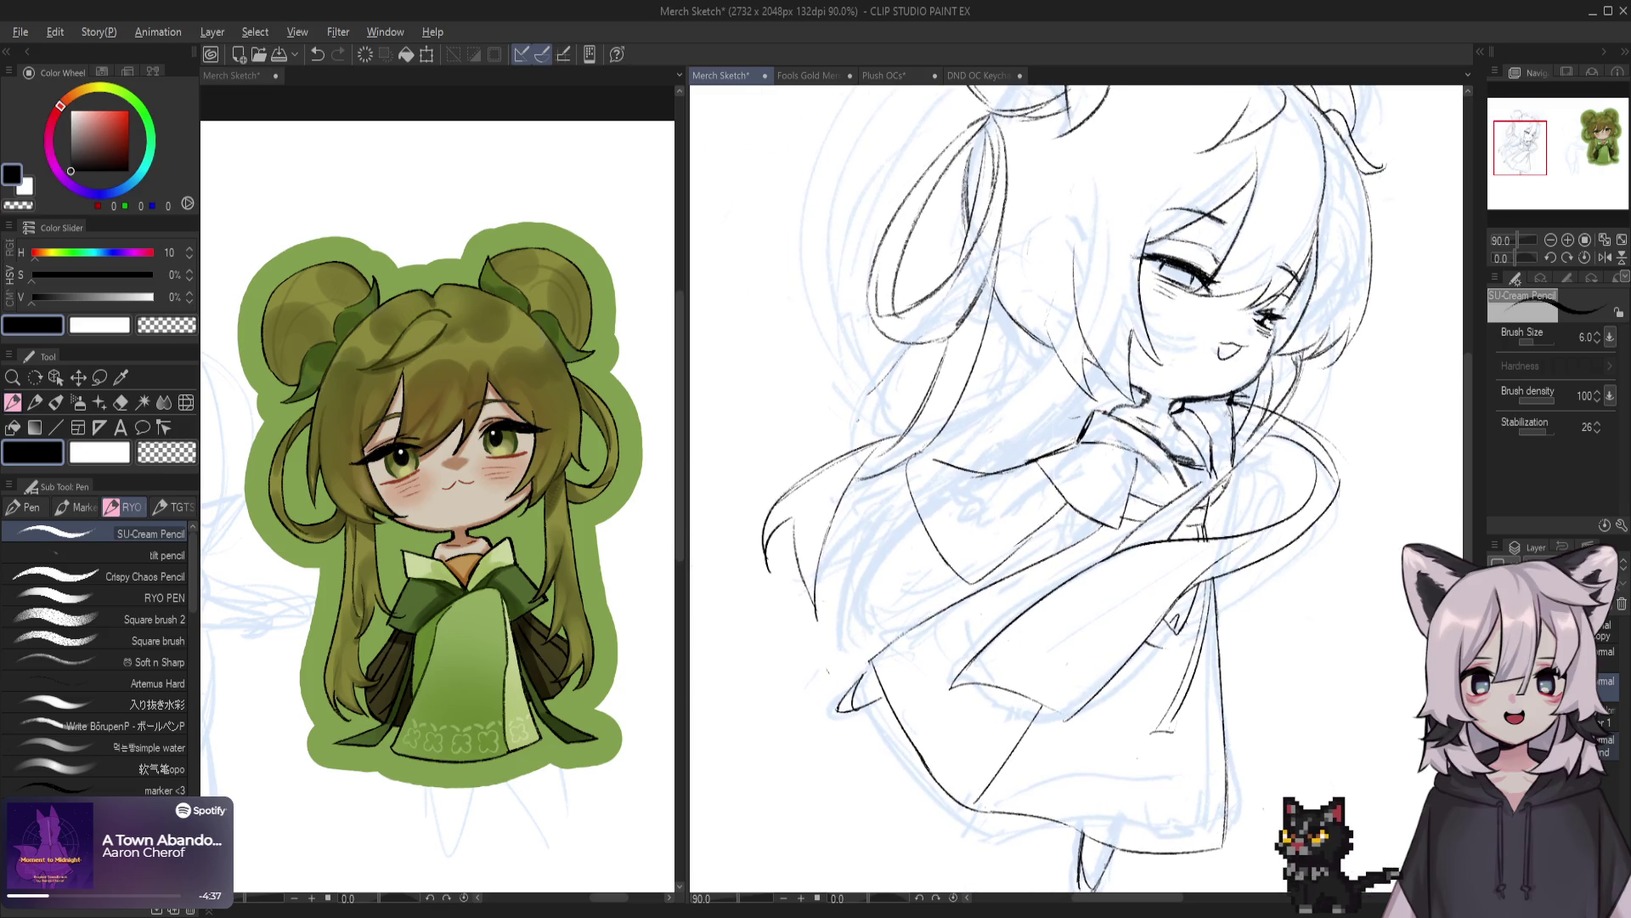
click(1077, 392)
scroll(1076, 493, down, 2)
scroll(1076, 493, down, 2)
scroll(1075, 493, down, 1)
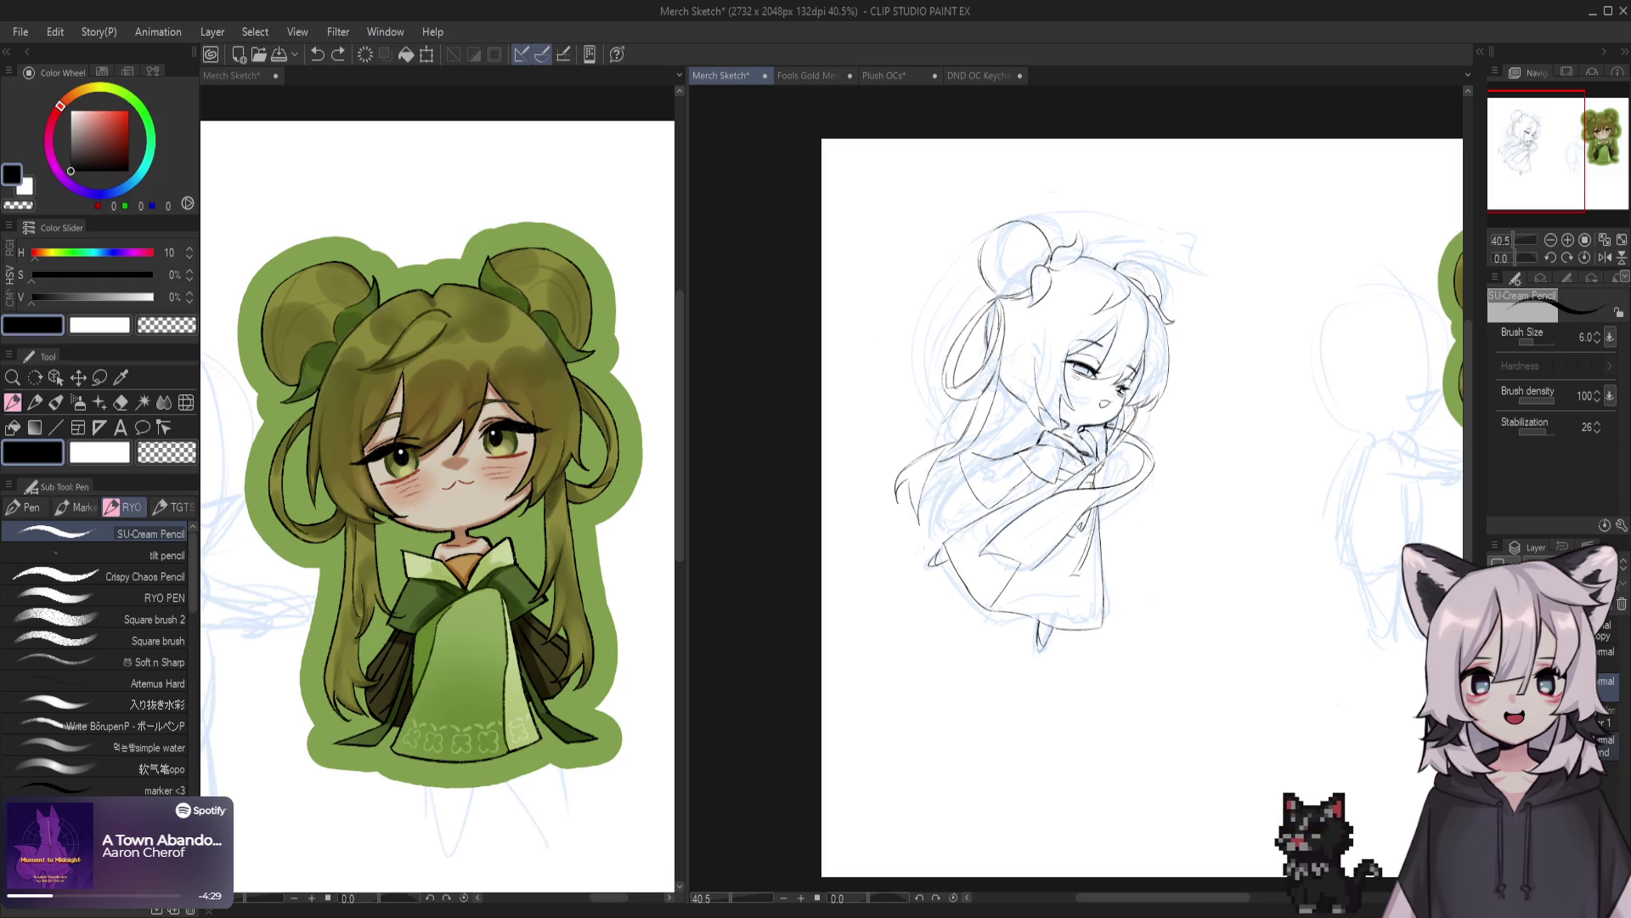
scroll(1087, 434, up, 7)
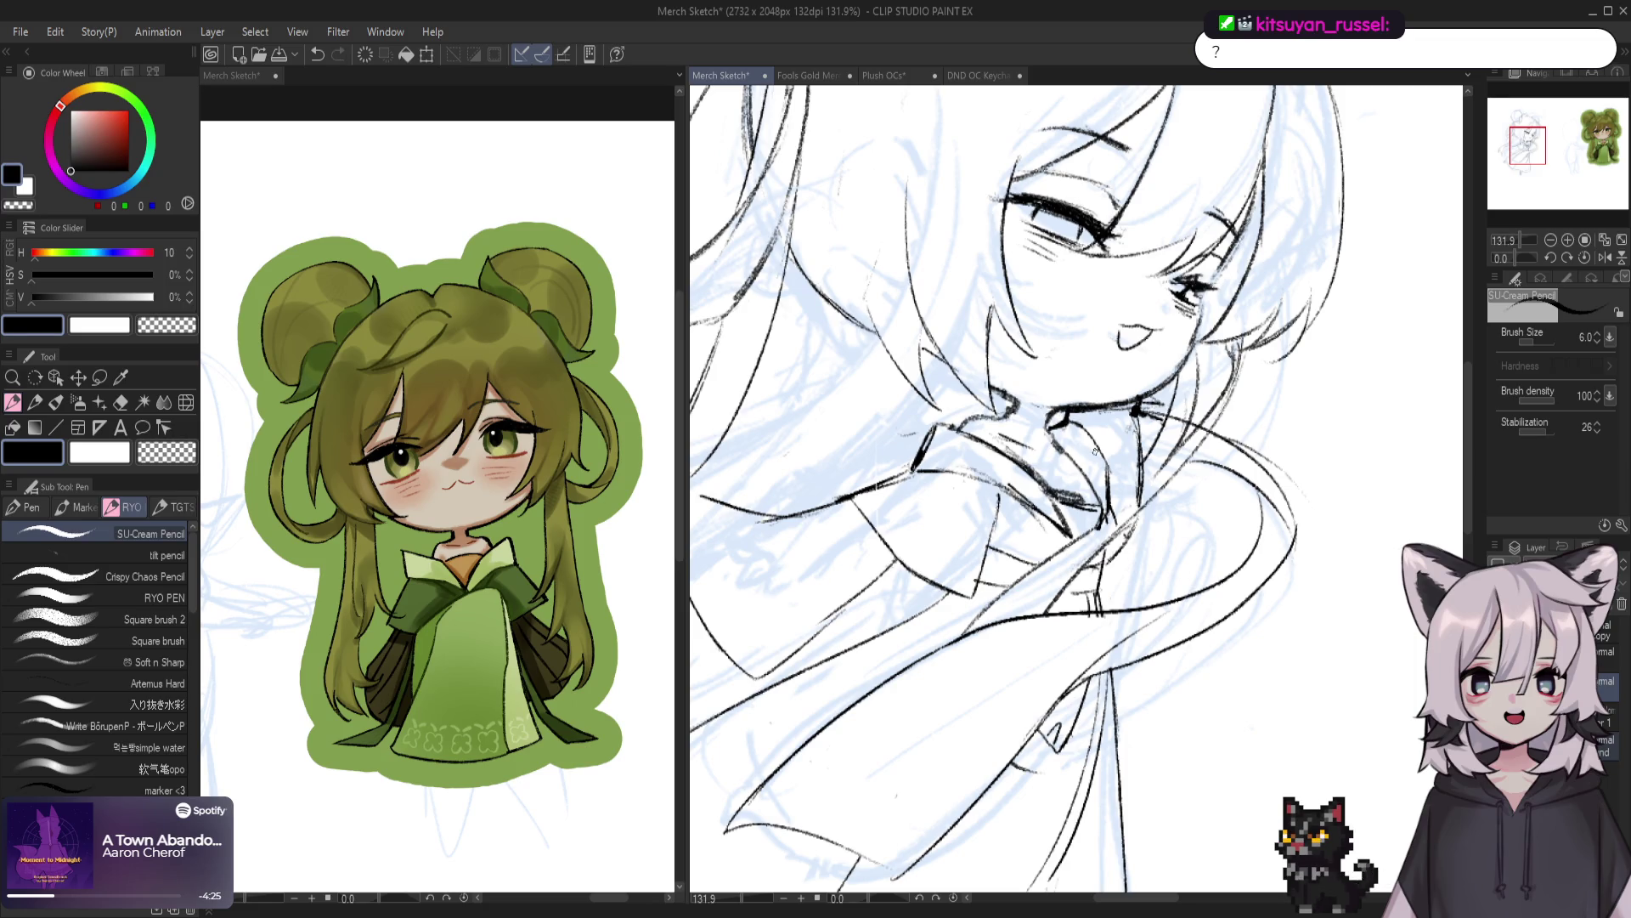
key(ctrl+z)
drag(1051, 423, 1096, 463)
key(ctrl+z)
mouse_move(1069, 408)
mouse_down()
mouse_move(1056, 422)
mouse_move(1067, 411)
mouse_up()
Clean up stray chin lines using transparent colour and the eraser
key(c)
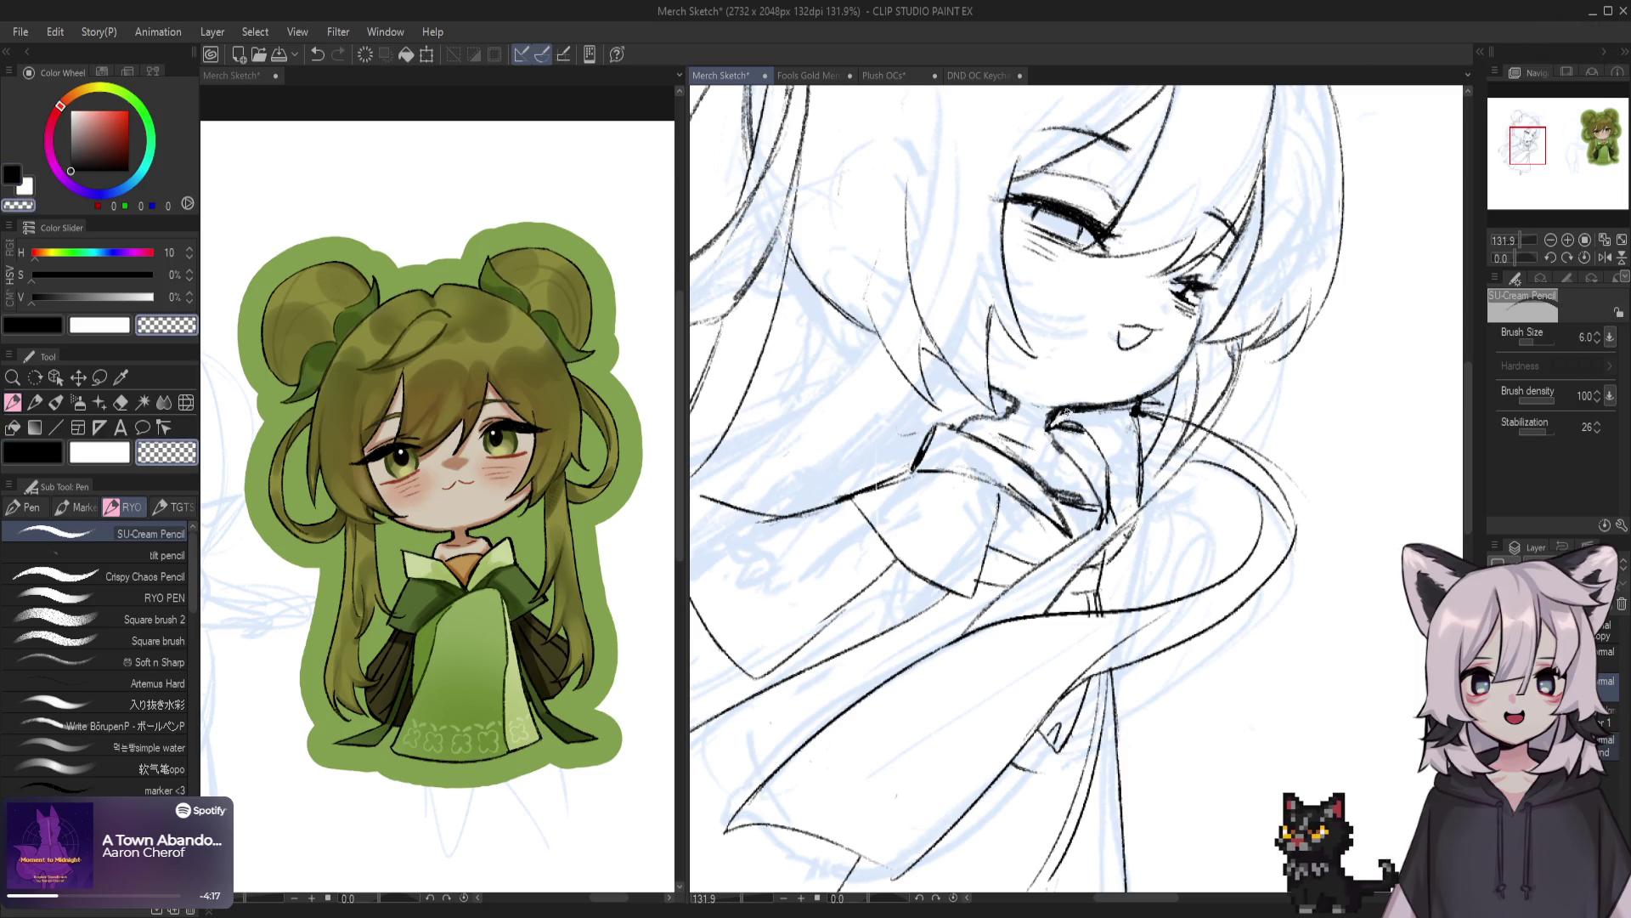
scroll(1067, 412, down, 3)
key(c)
key(ctrl+z)
mouse_move(1091, 429)
mouse_down()
mouse_move(1072, 501)
mouse_move(1058, 480)
mouse_move(1072, 491)
mouse_up()
key(ctrl+z)
key(ctrl+z)
key(e)
key(p)
key(c)
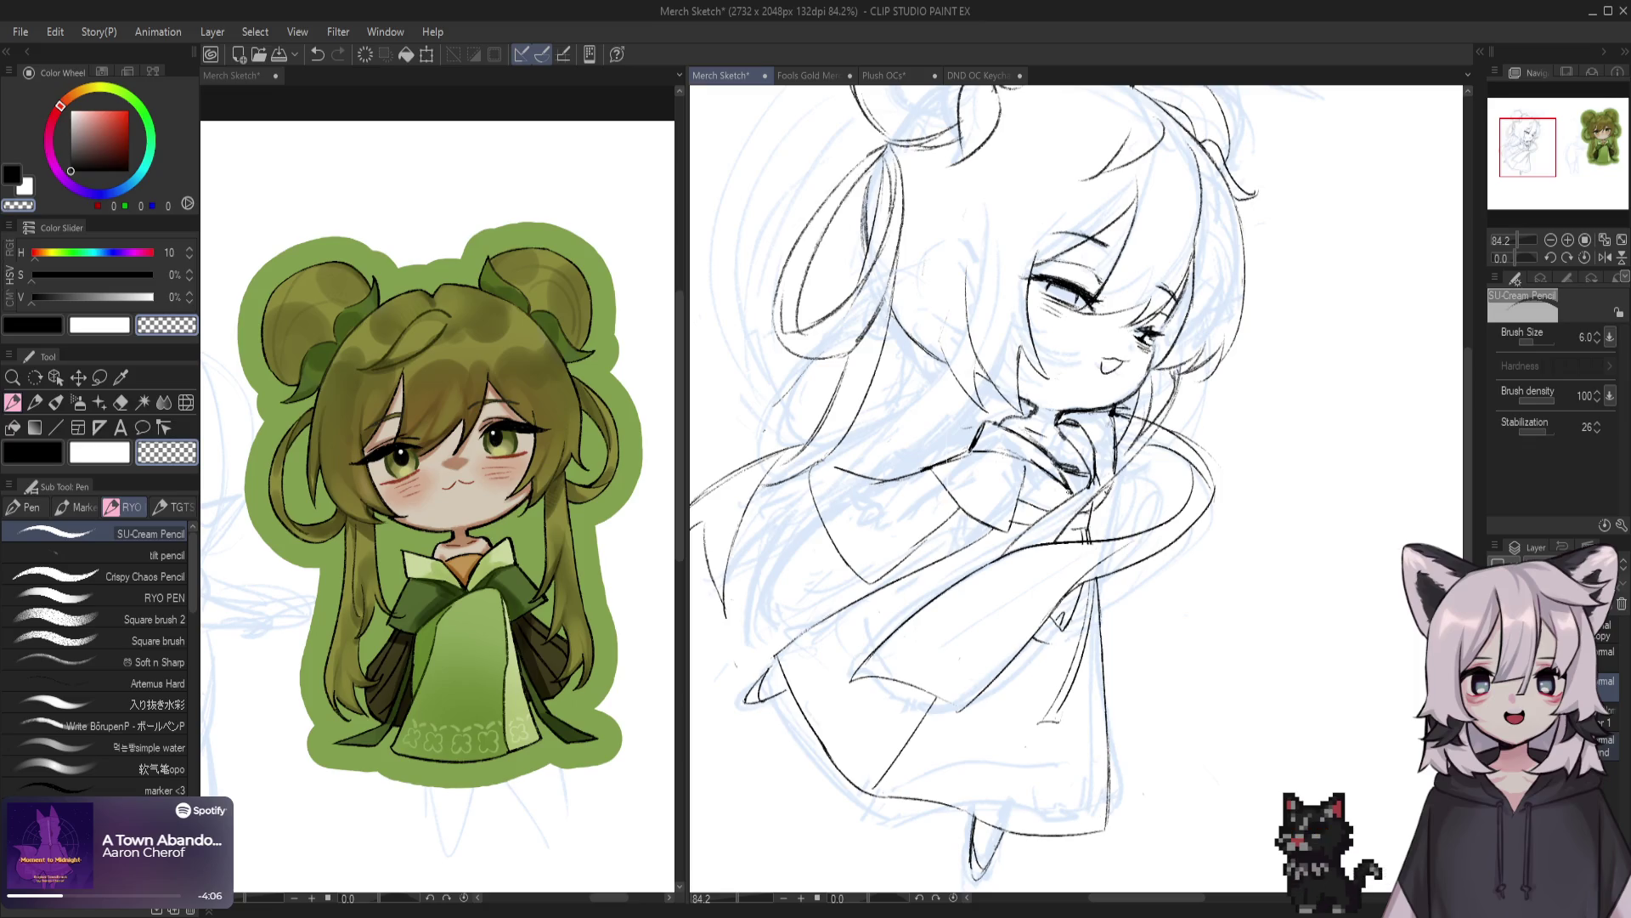
key(e)
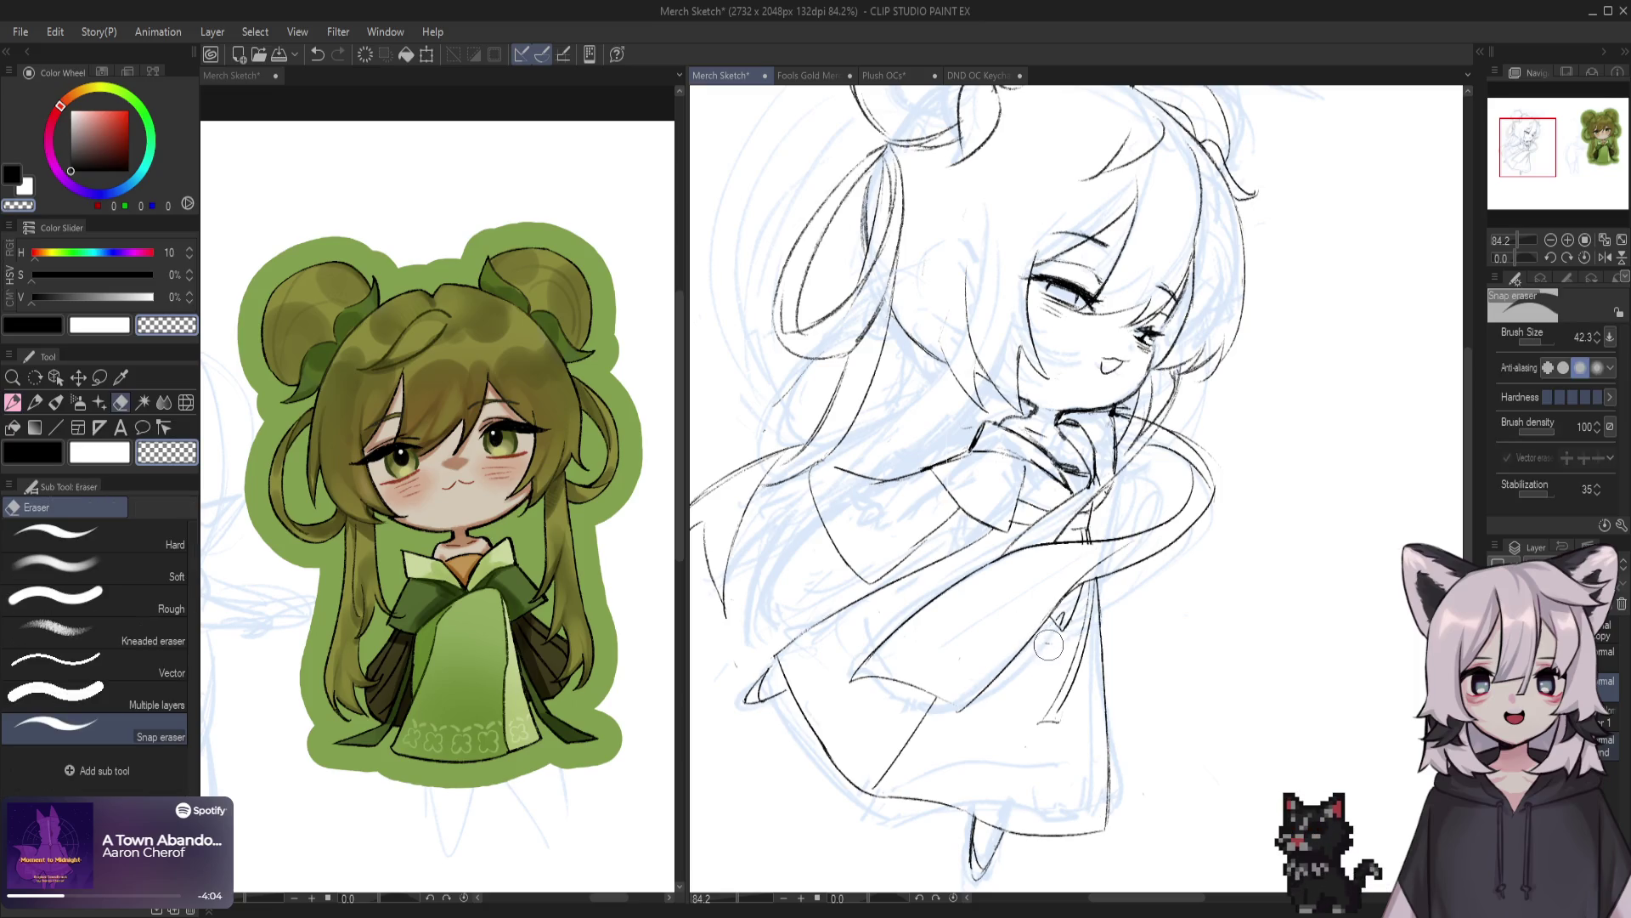
Move the view to the collar and redraw the small collar stroke
drag(1124, 484, 1119, 531)
drag(960, 488, 955, 535)
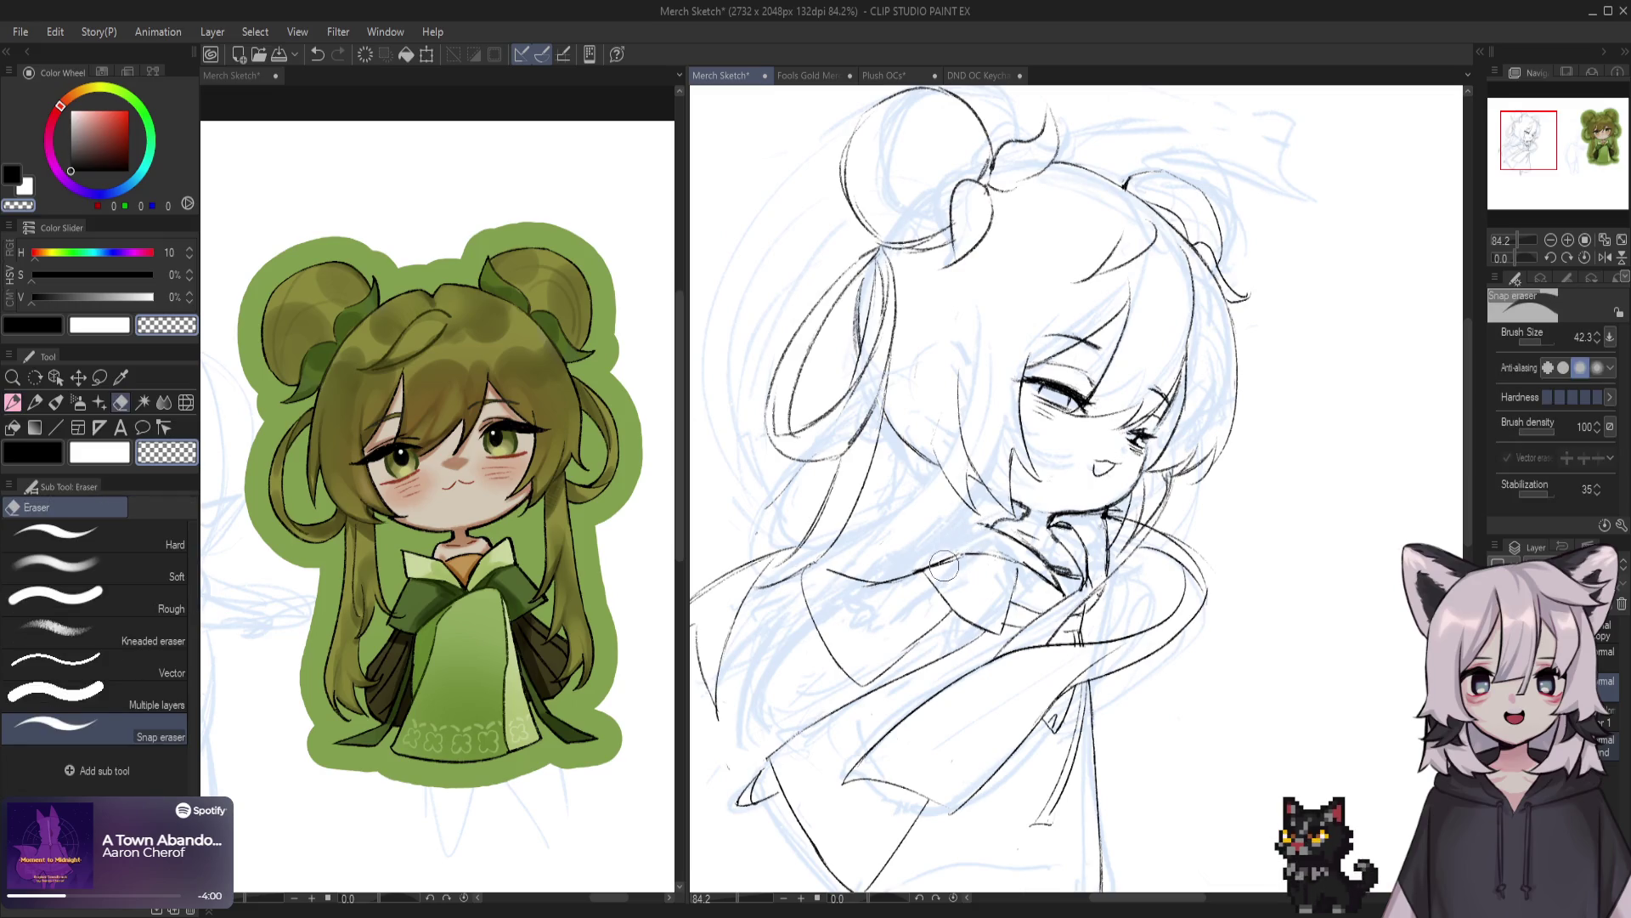
key(p)
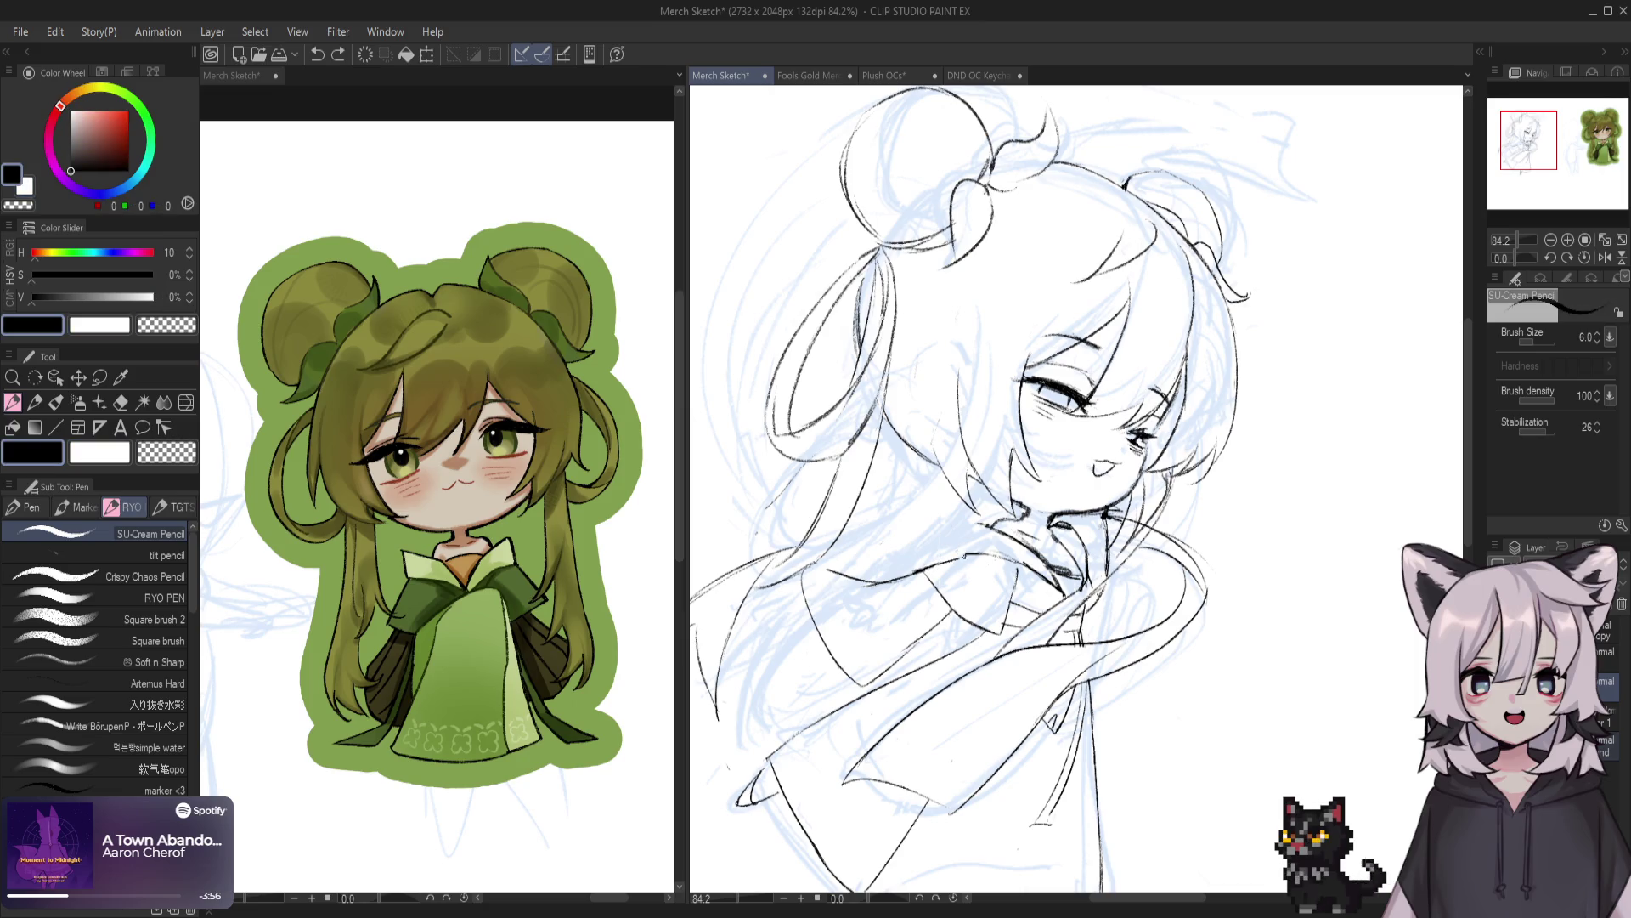
key(ctrl+z)
mouse_move(928, 566)
mouse_down()
mouse_move(972, 552)
mouse_move(982, 518)
mouse_up()
key(ctrl+z)
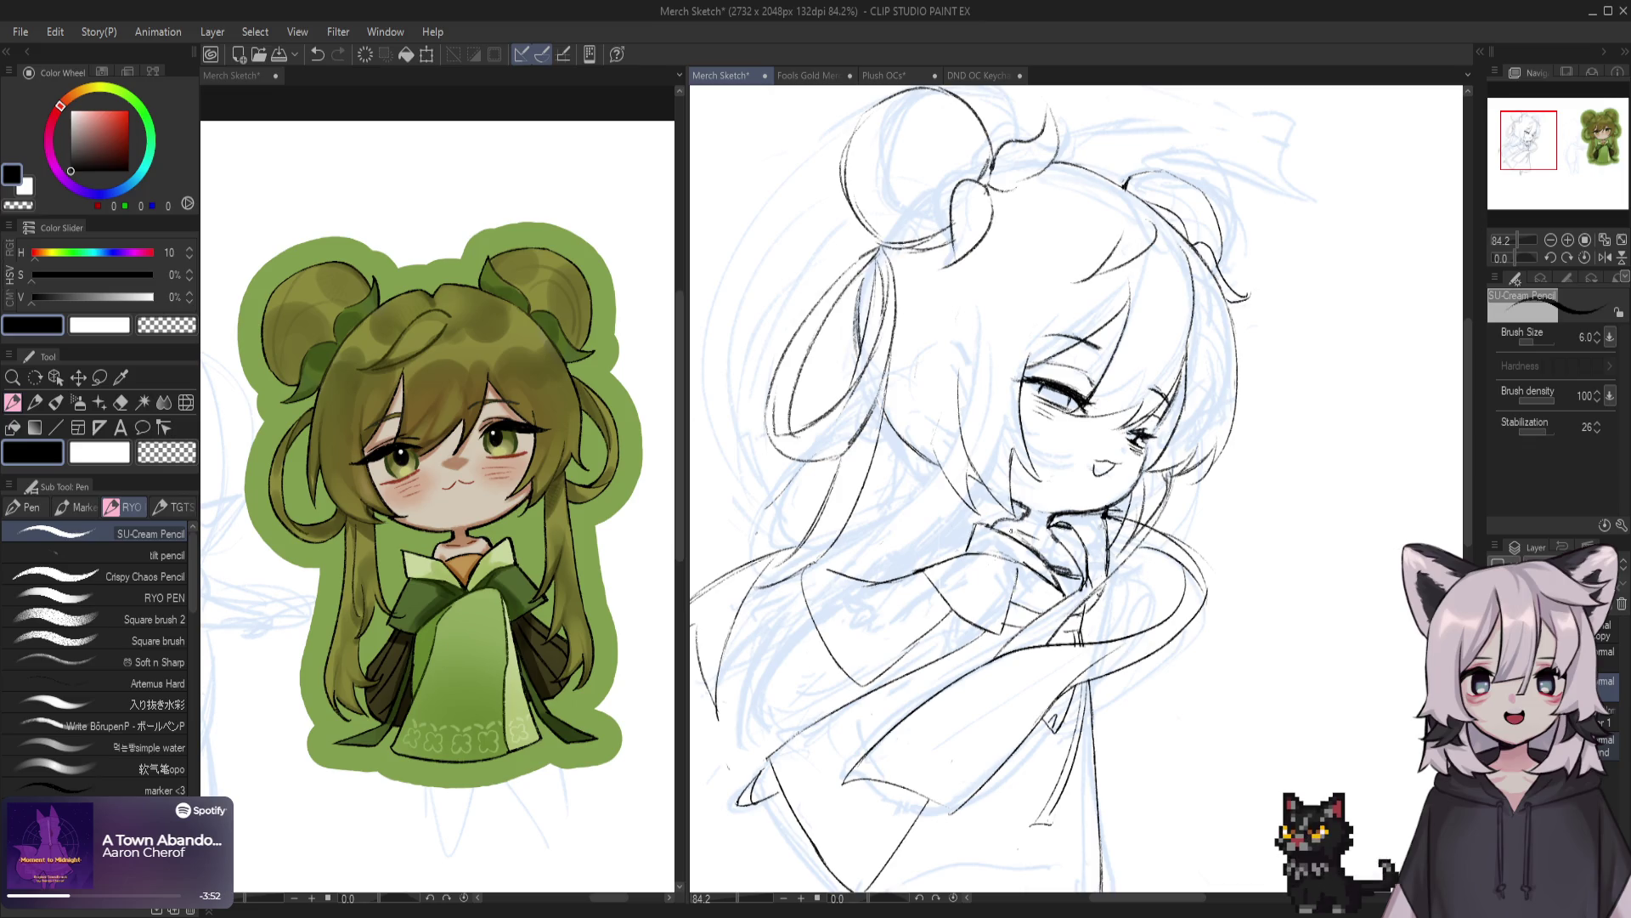
key(e)
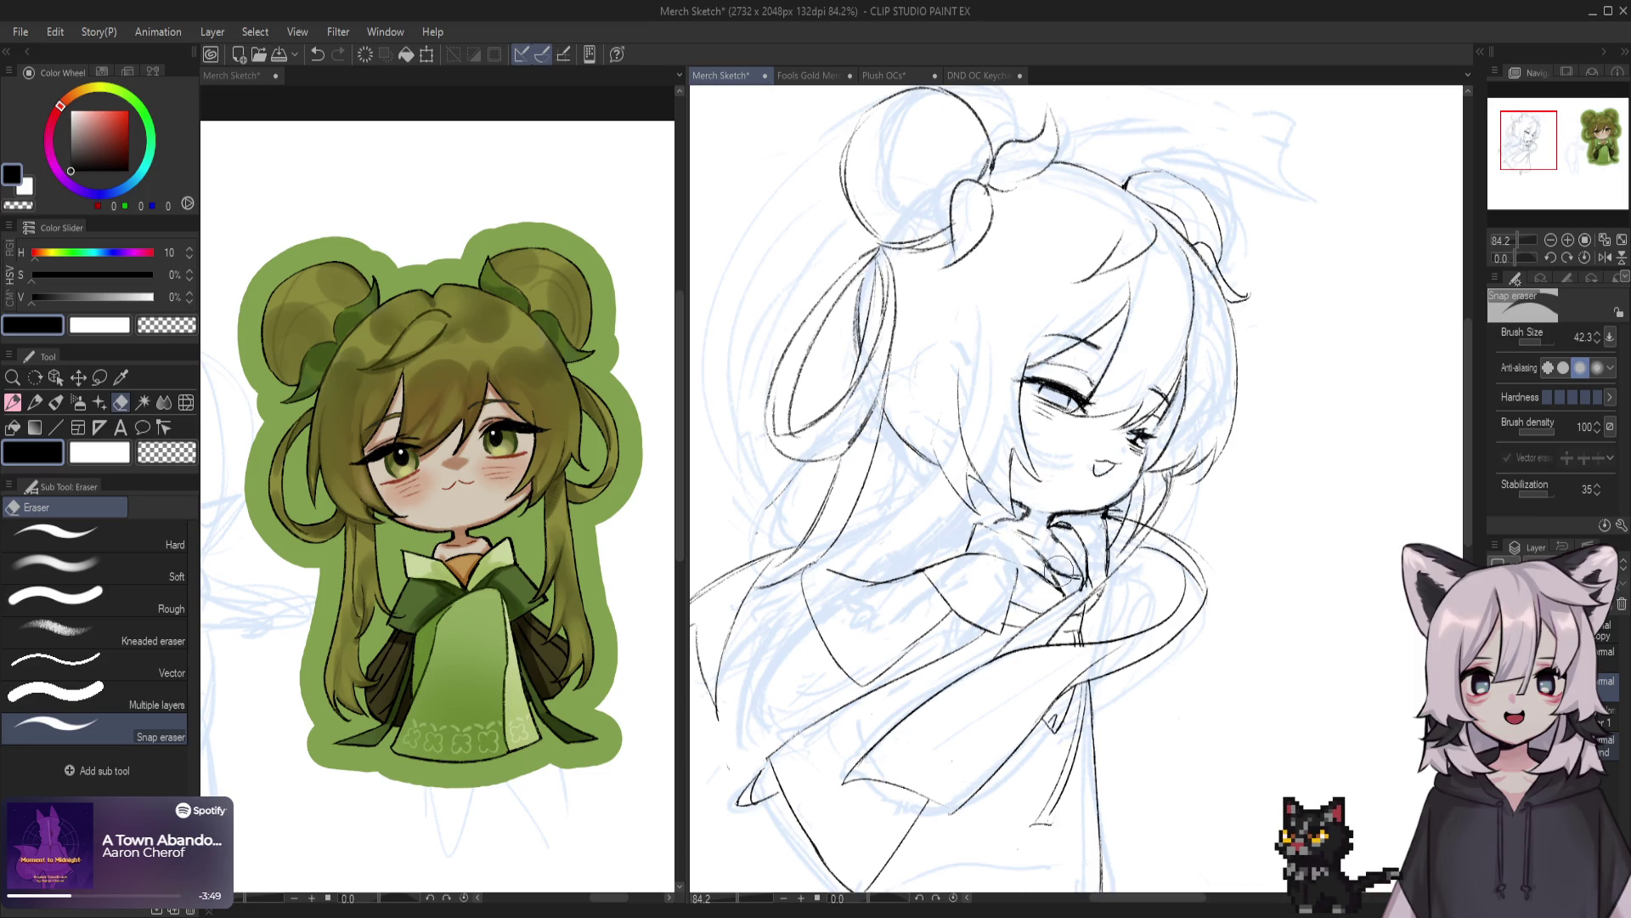
key(p)
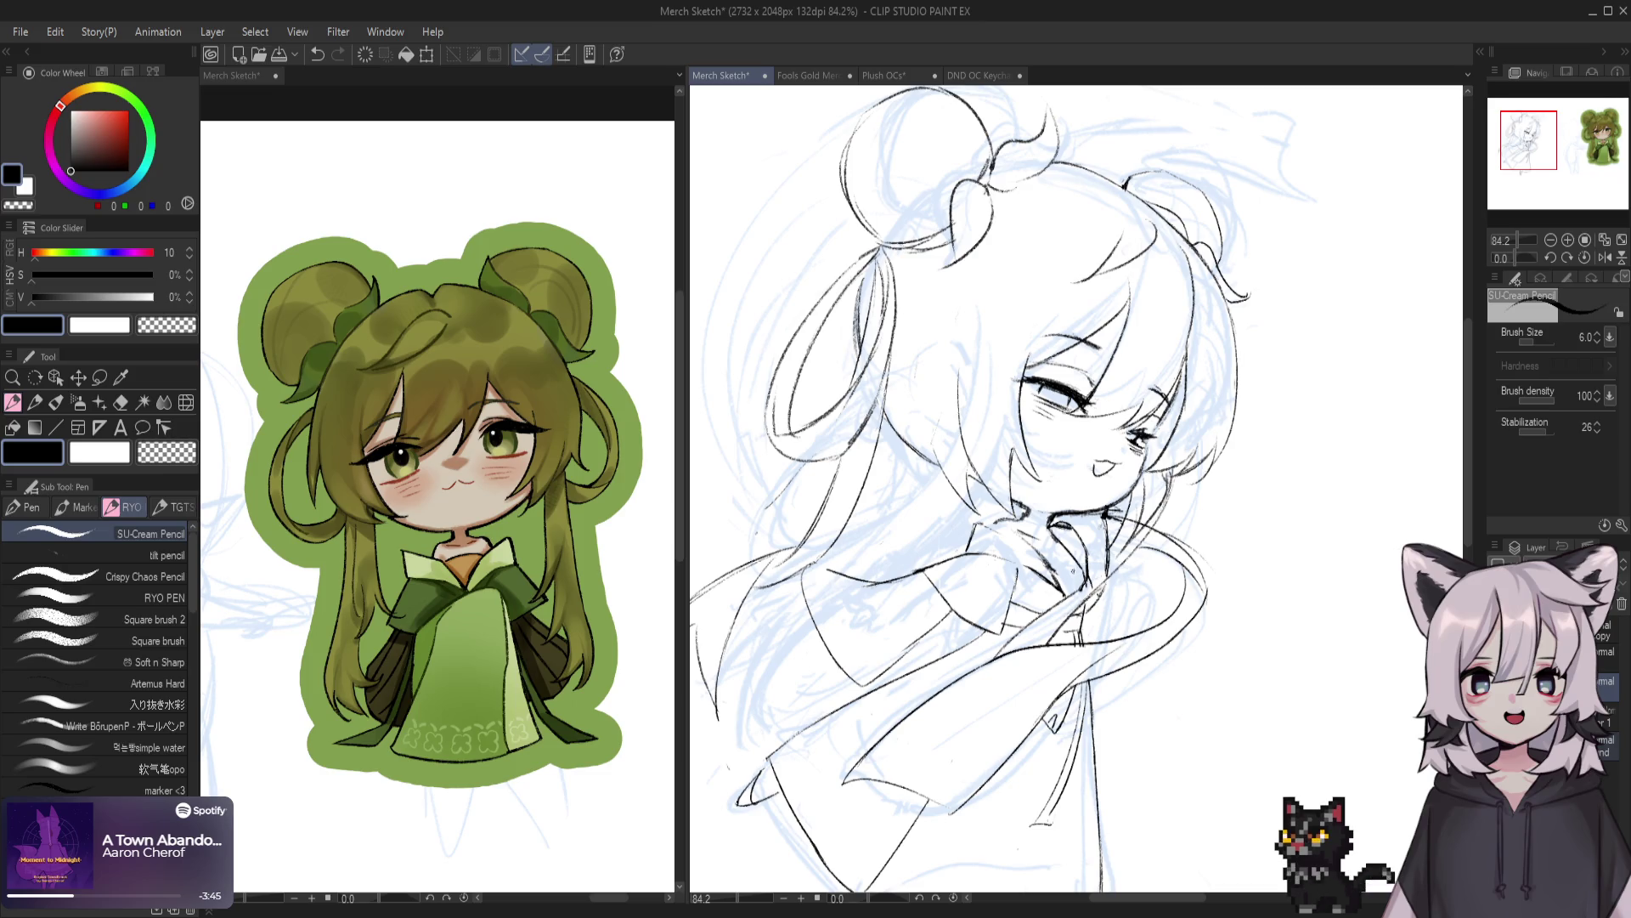
Retry a short collar line slightly higher, undoing the misplaced attempts
drag(982, 542, 1029, 523)
key(ctrl+z)
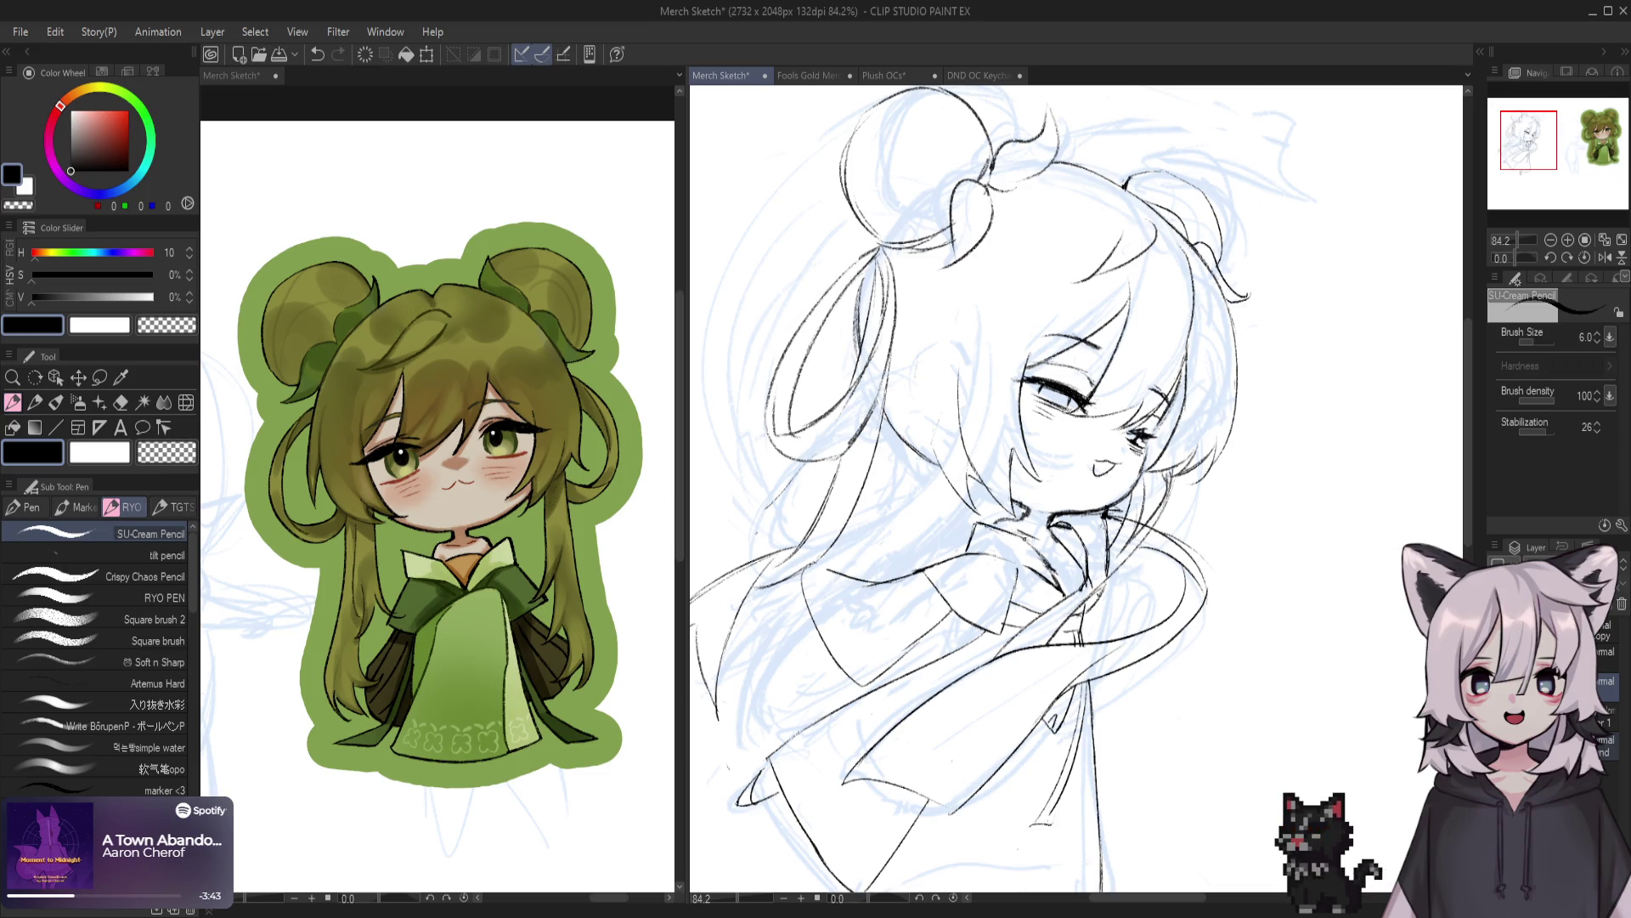
key(e)
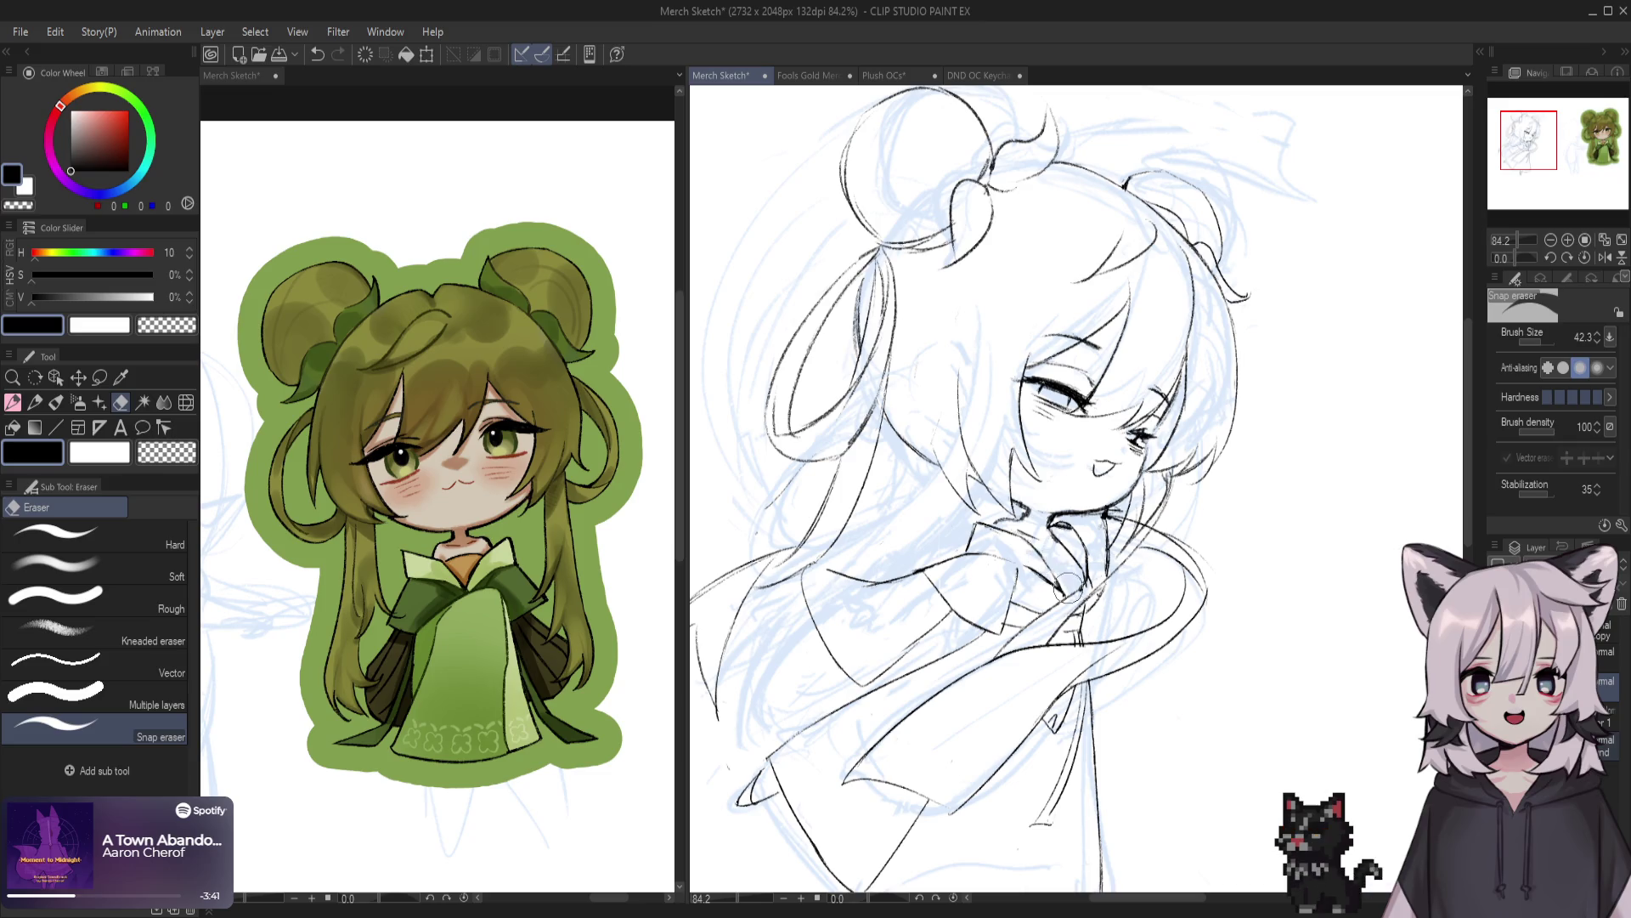
key(p)
drag(1050, 567, 1072, 557)
key(ctrl+z)
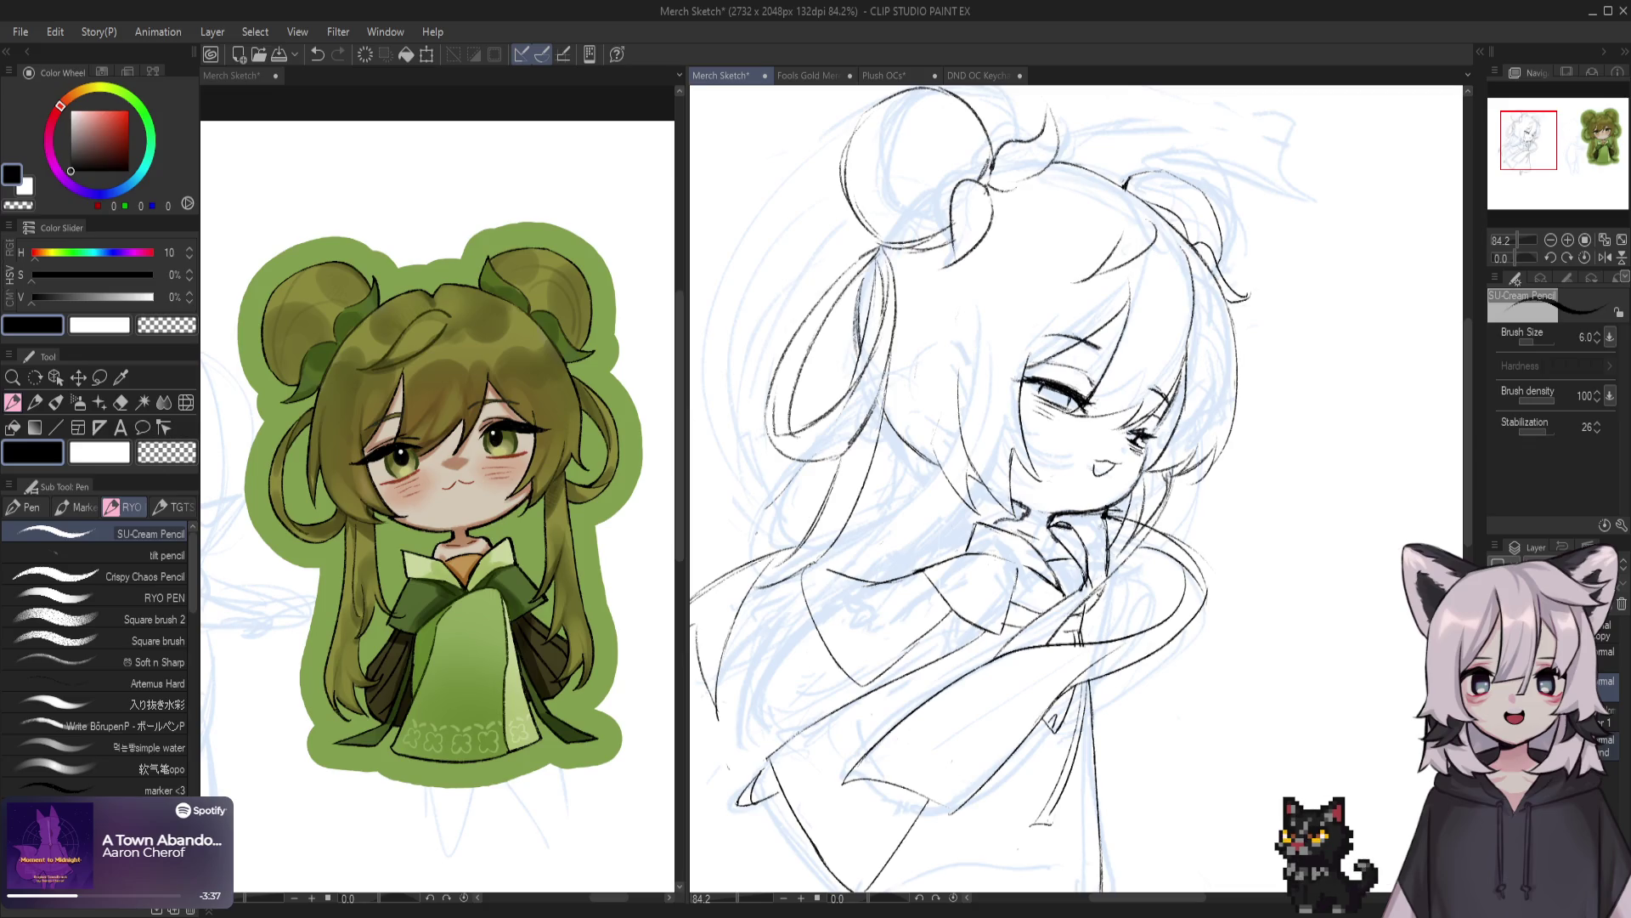
scroll(1079, 595, down, 3)
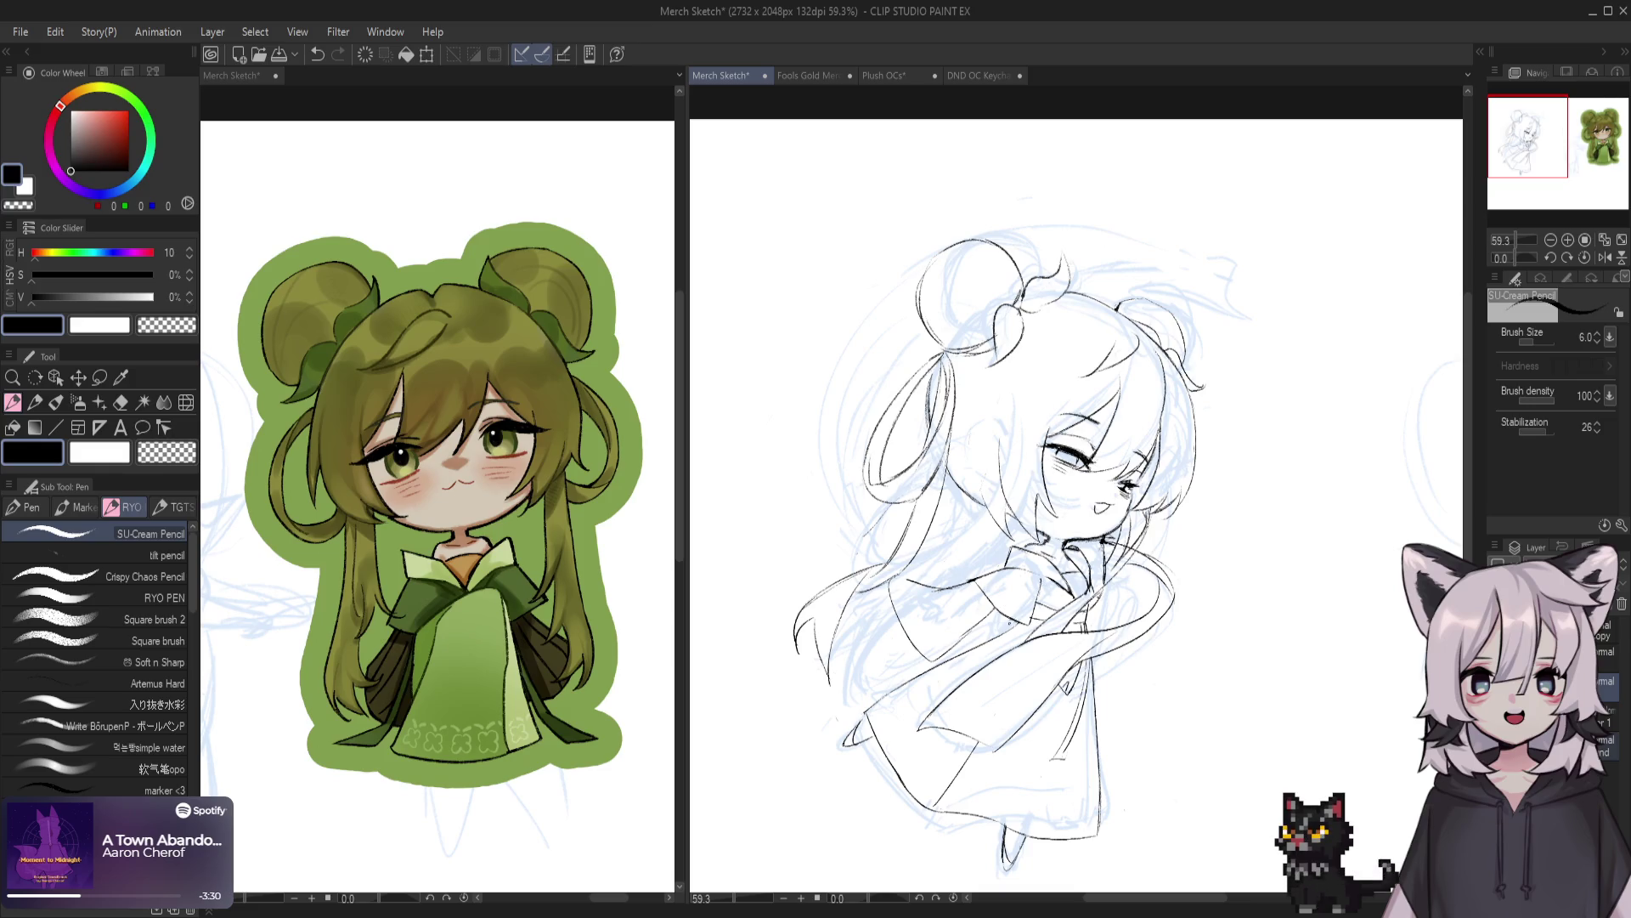
Erase stray lines from beside the face down to the lower-left hair, then ink a left hair stroke
drag(994, 615, 930, 548)
key(ctrl+z)
key(e)
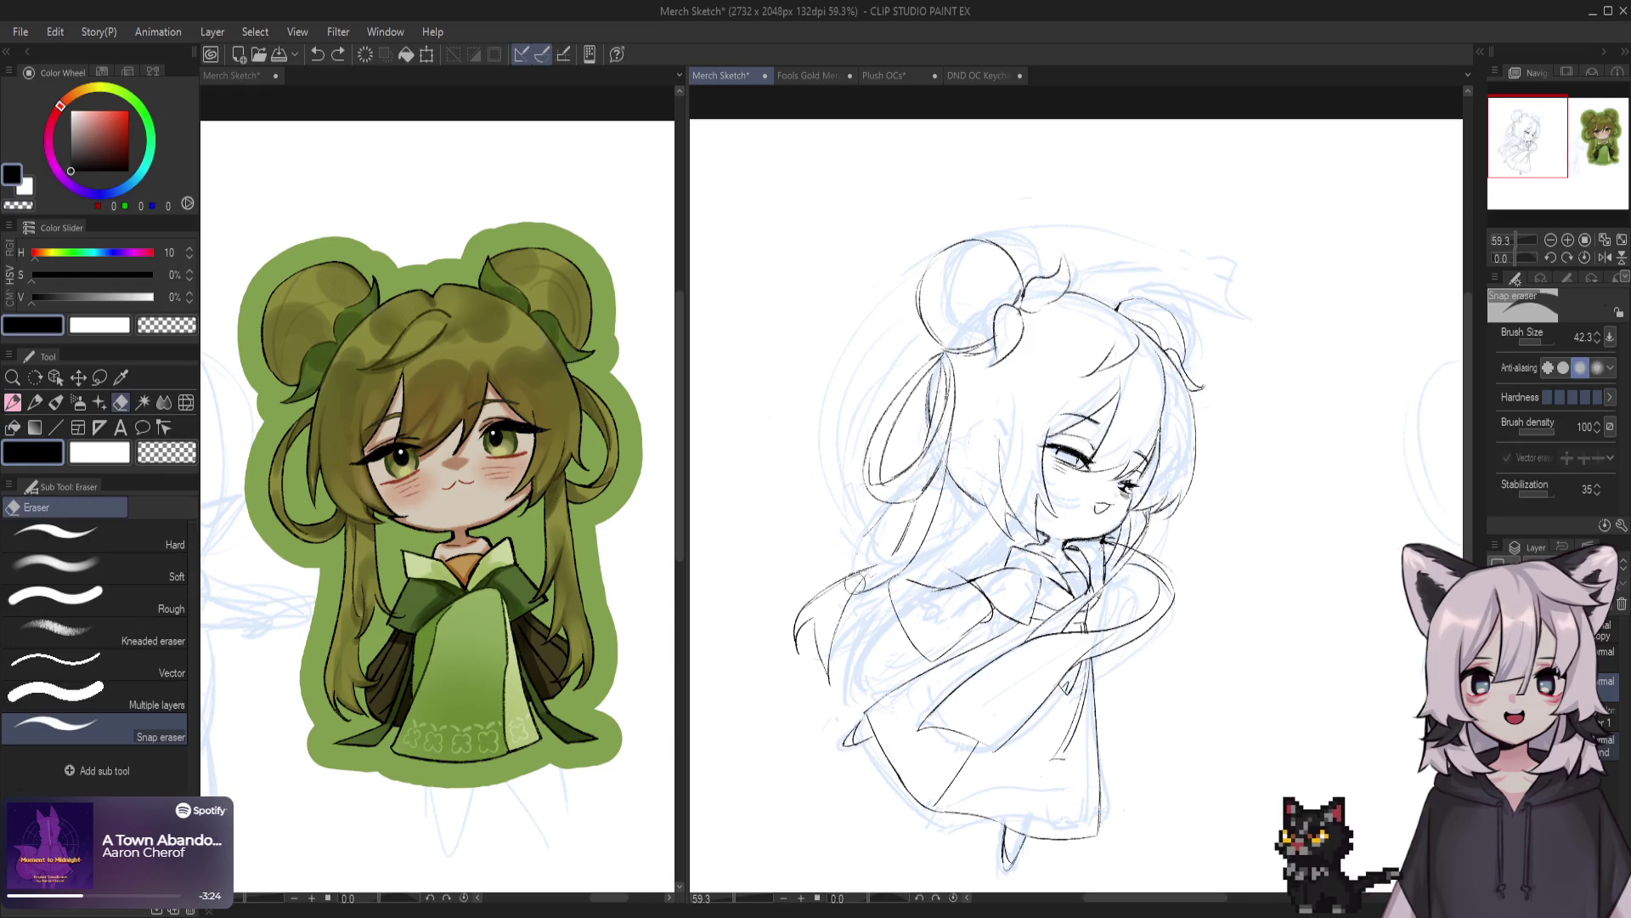
drag(919, 548, 849, 607)
mouse_move(926, 529)
mouse_down()
mouse_move(799, 662)
mouse_move(853, 670)
mouse_up()
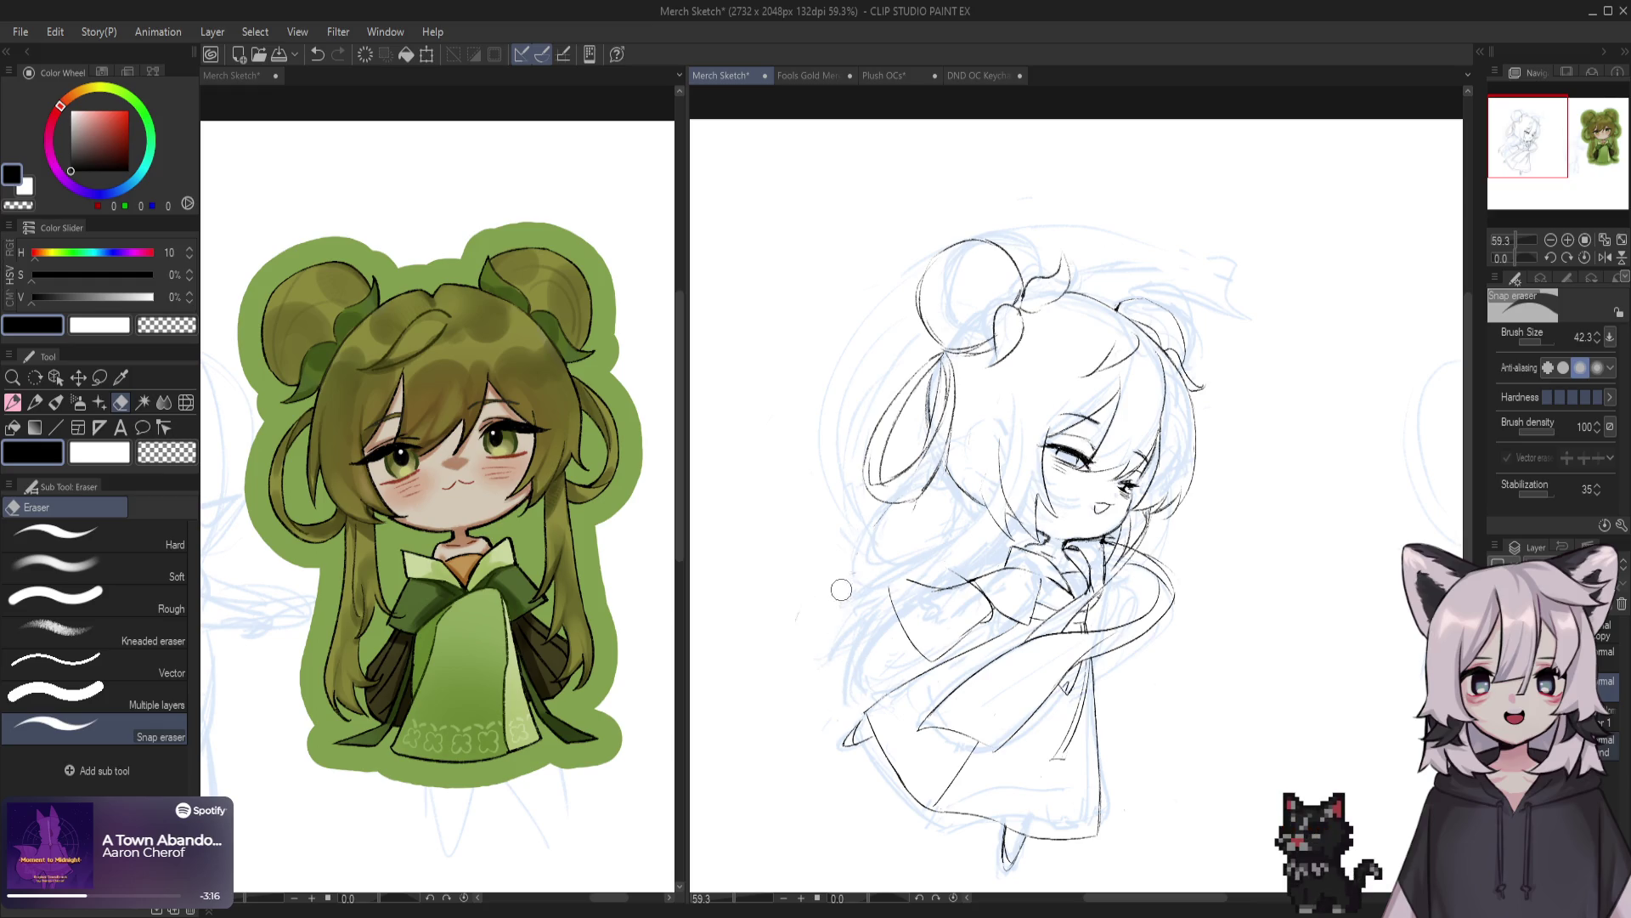
key(p)
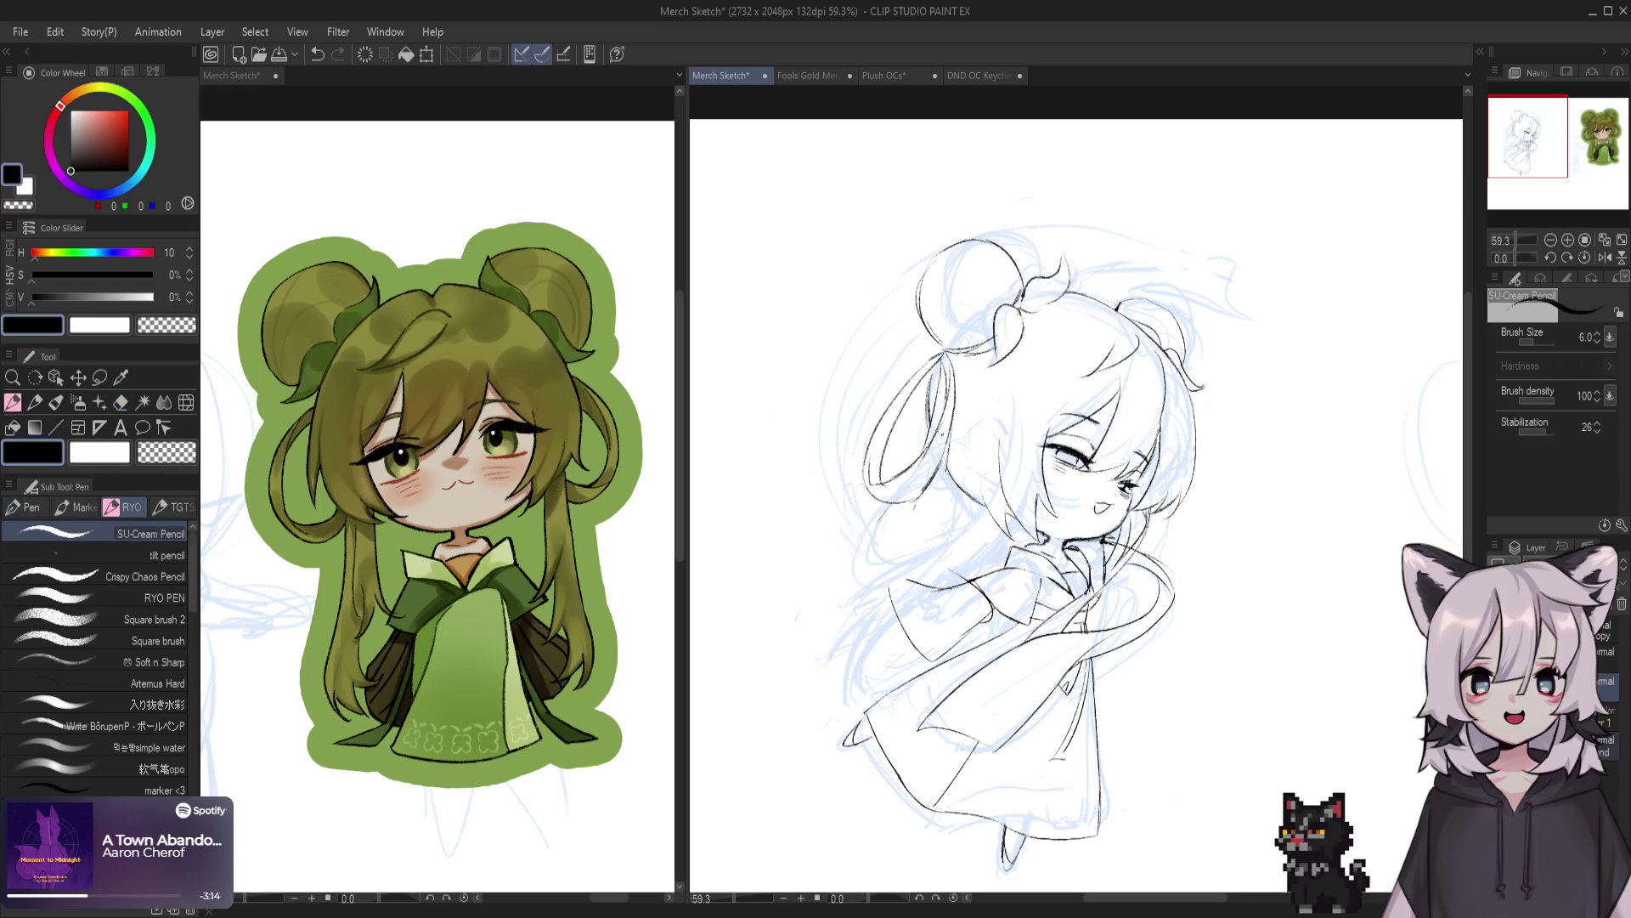
drag(936, 369, 907, 467)
Ink a curving strand down the left hair, retrying it as hooked and flatter curves
key(ctrl+z)
mouse_move(938, 370)
mouse_down()
mouse_move(904, 460)
mouse_move(771, 610)
mouse_up()
key(ctrl+z)
key(ctrl+z)
drag(869, 501, 750, 681)
key(ctrl+z)
drag(869, 505, 770, 668)
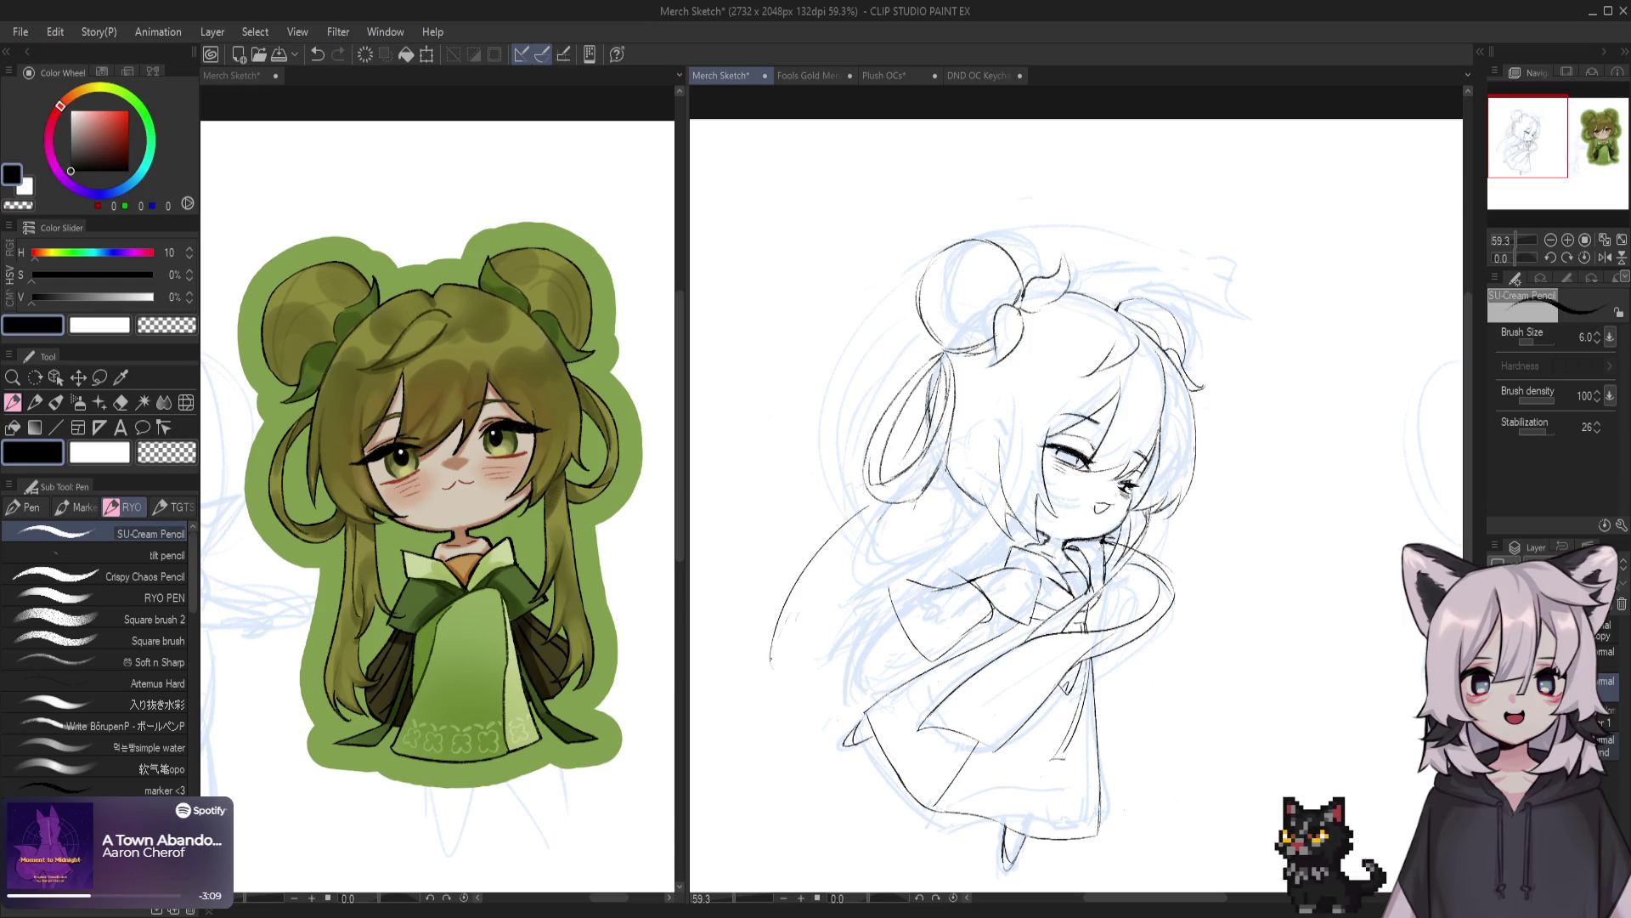
key(ctrl+z)
drag(869, 503, 803, 587)
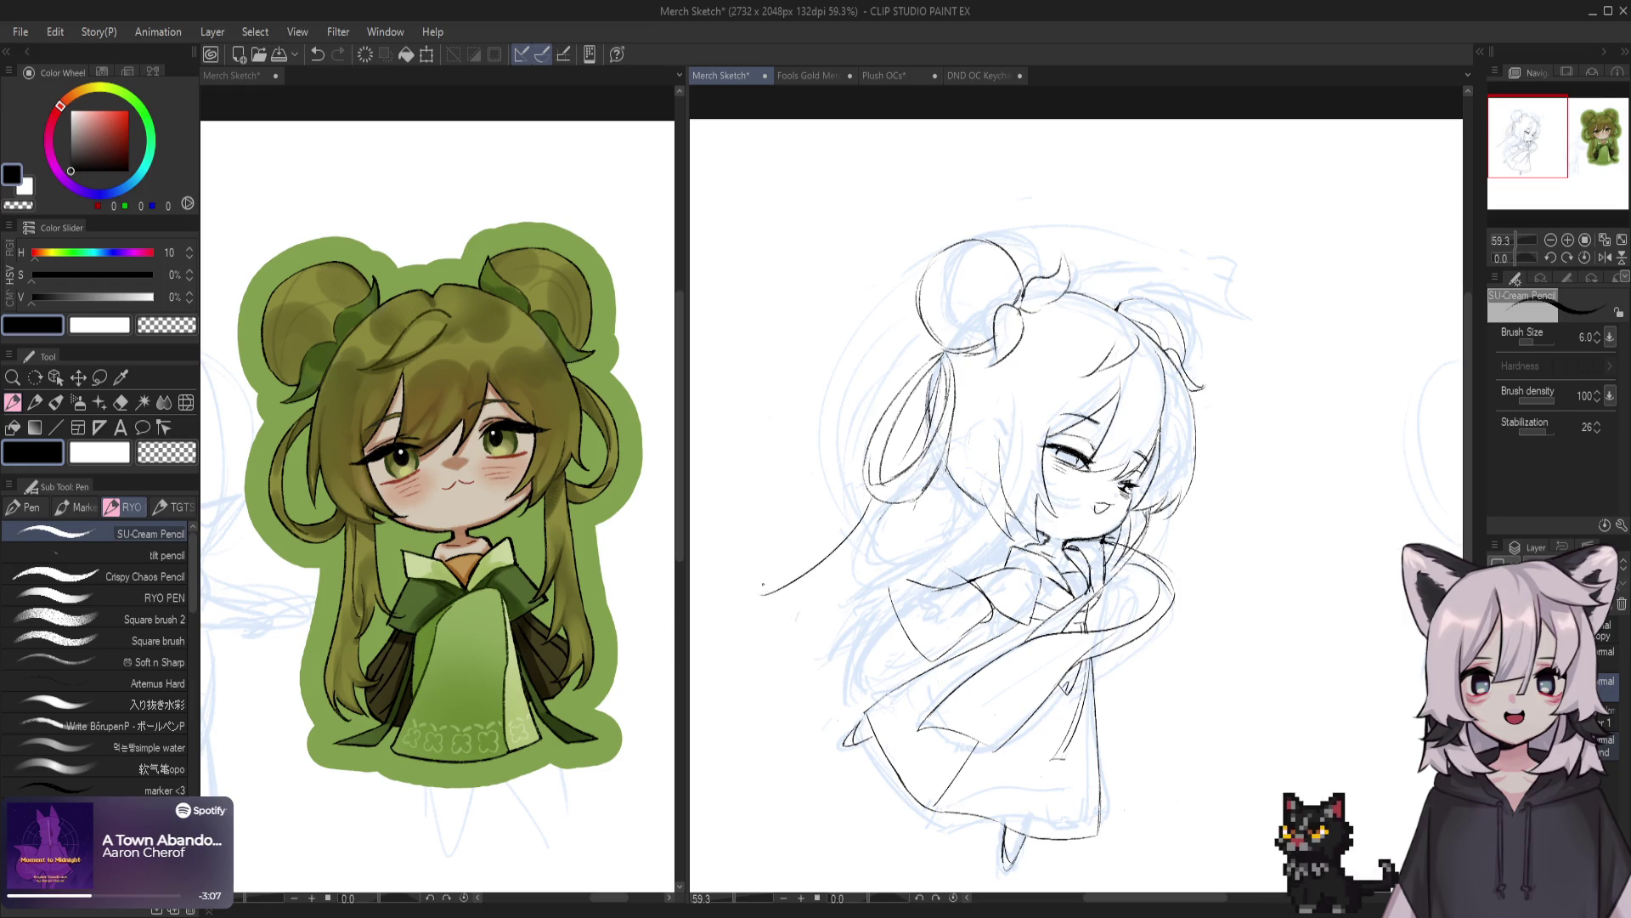
key(ctrl+z)
drag(869, 503, 737, 544)
key(ctrl+z)
drag(869, 503, 739, 546)
Add longer strands running down the left hair, redrawing attempts after undo
drag(956, 443, 864, 600)
drag(908, 532, 792, 696)
key(ctrl+z)
key(ctrl+z)
mouse_move(941, 463)
mouse_down()
mouse_move(802, 609)
mouse_move(798, 654)
mouse_up()
key(ctrl+z)
key(ctrl+z)
drag(938, 463, 807, 692)
key(ctrl+z)
drag(828, 631, 804, 685)
key(ctrl+z)
key(ctrl+z)
drag(829, 628, 799, 693)
Refine the lower left hair edge lines, then save Merch Sketch and hide the side panels
key(ctrl+z)
mouse_move(798, 554)
mouse_down()
mouse_move(772, 654)
mouse_move(782, 671)
mouse_up()
key(ctrl+z)
key(ctrl+z)
drag(787, 612, 788, 668)
key(ctrl+z)
drag(799, 610, 816, 673)
key(ctrl+z)
drag(799, 612, 818, 674)
key(ctrl+z)
mouse_move(800, 610)
mouse_down()
mouse_move(786, 662)
mouse_move(814, 692)
mouse_move(773, 664)
mouse_move(782, 687)
mouse_up()
key(ctrl+z)
key(ctrl+z)
key(ctrl+z)
key(ctrl+z)
key(ctrl+s)
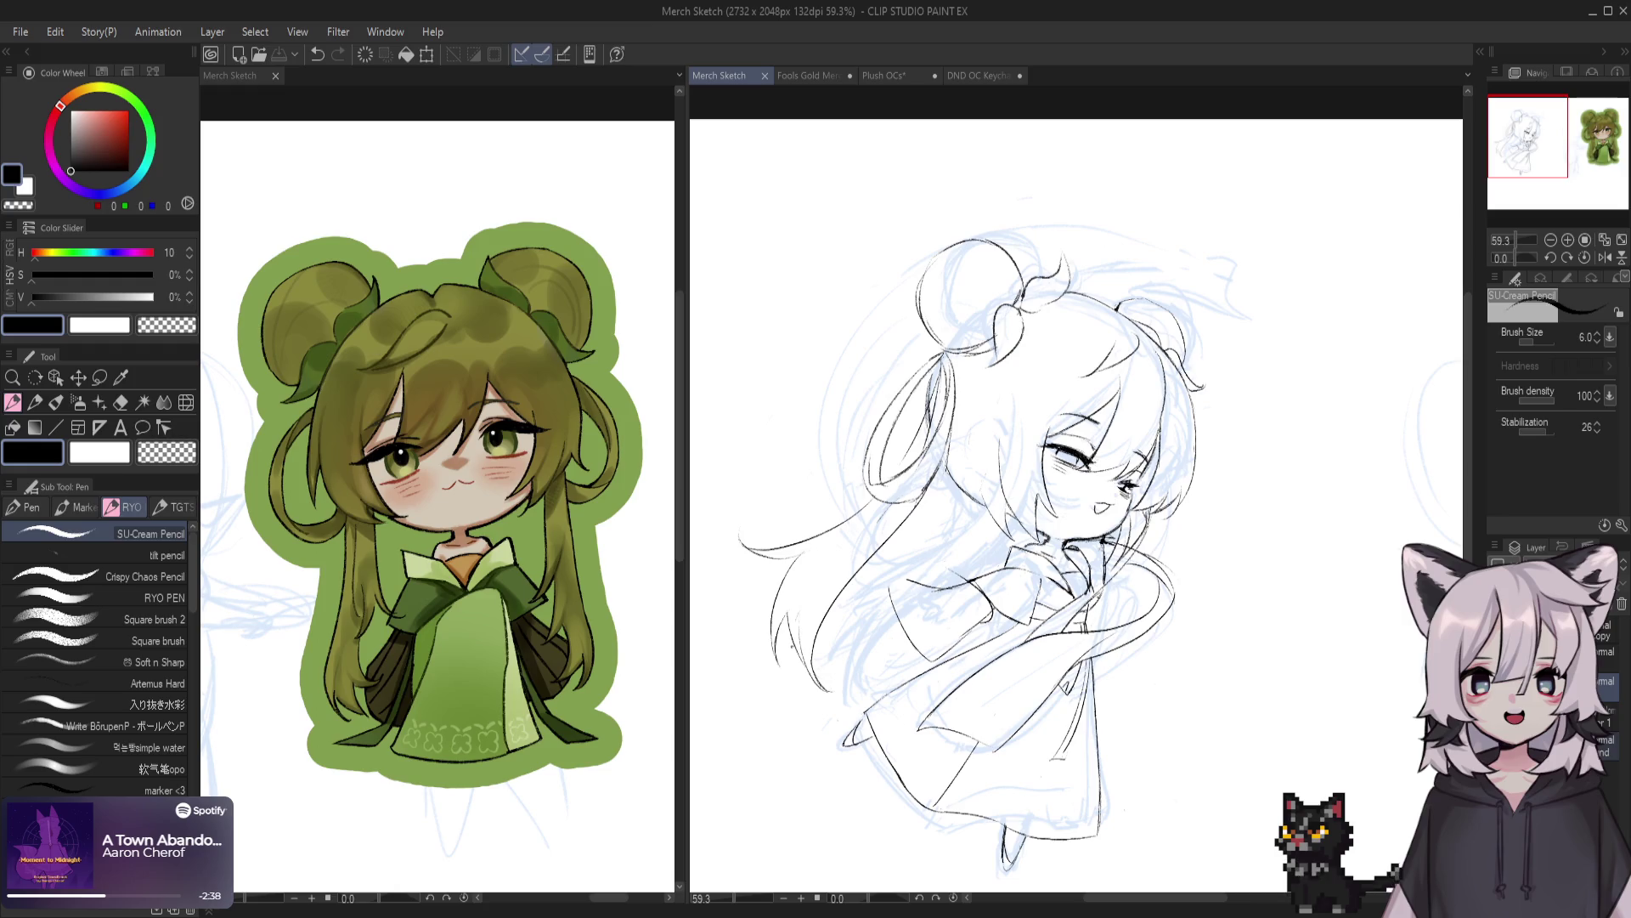
key(Tab)
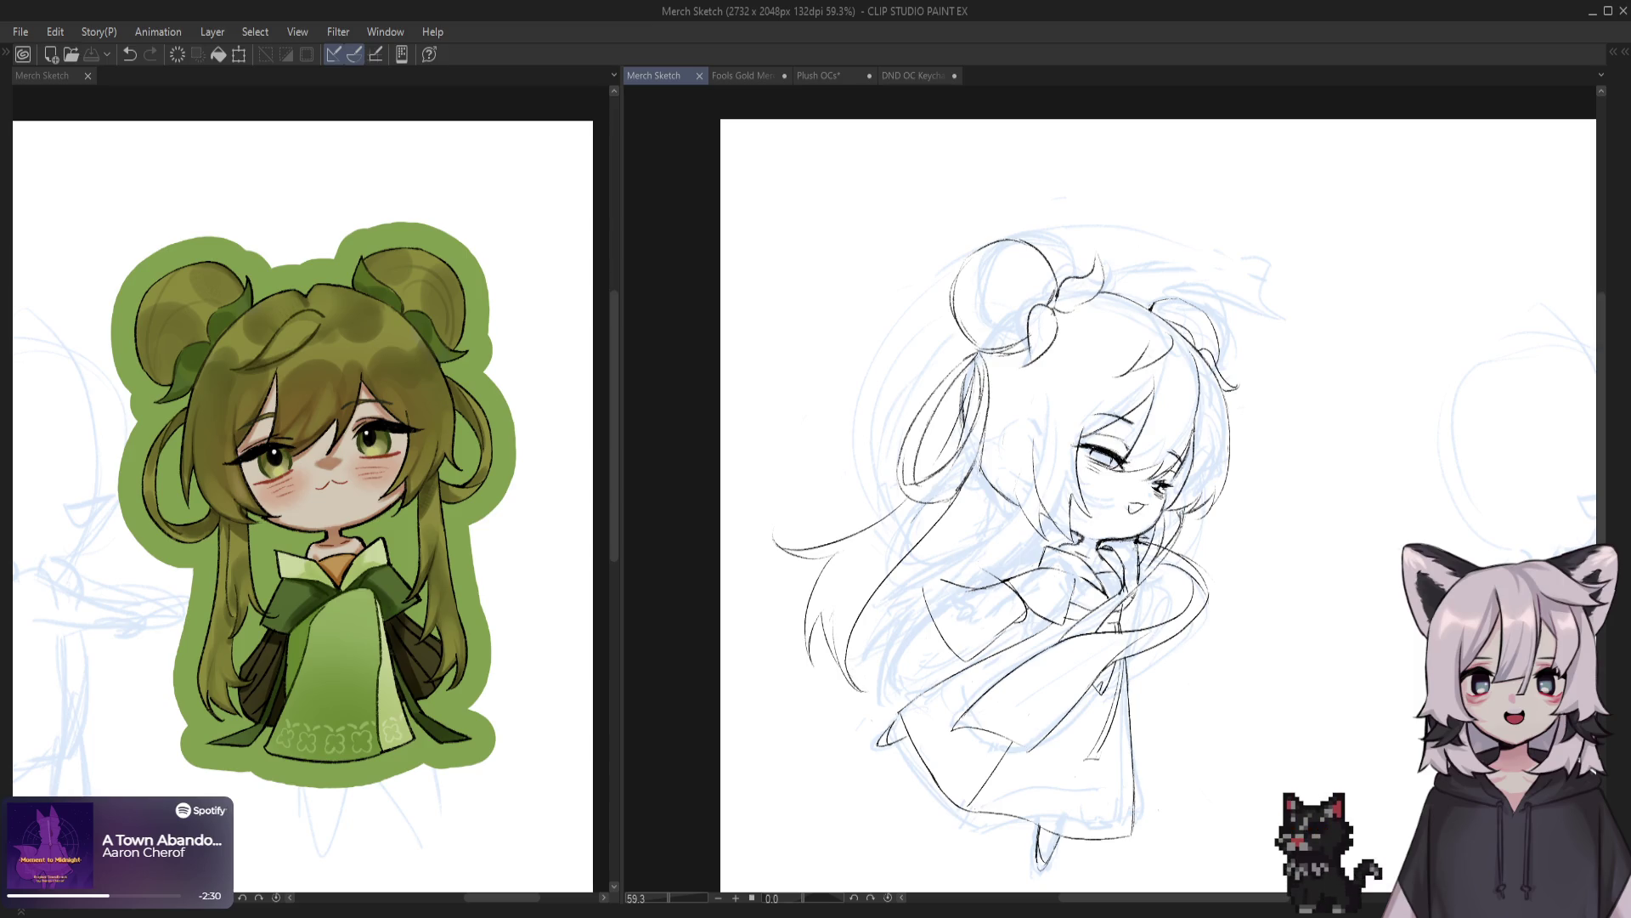
key(Tab)
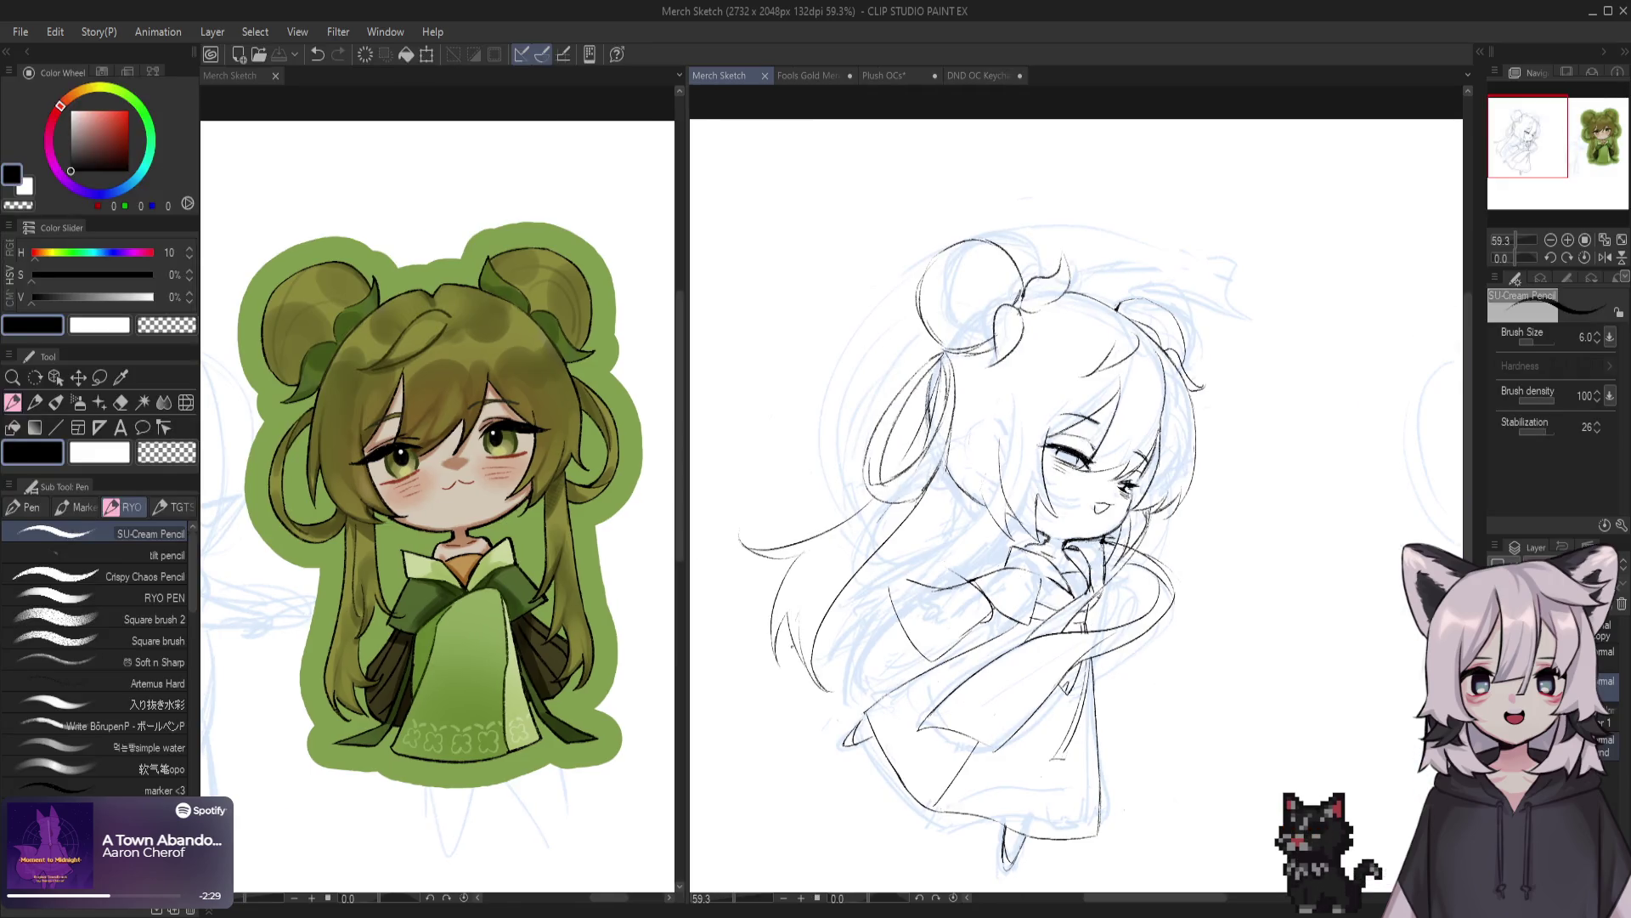
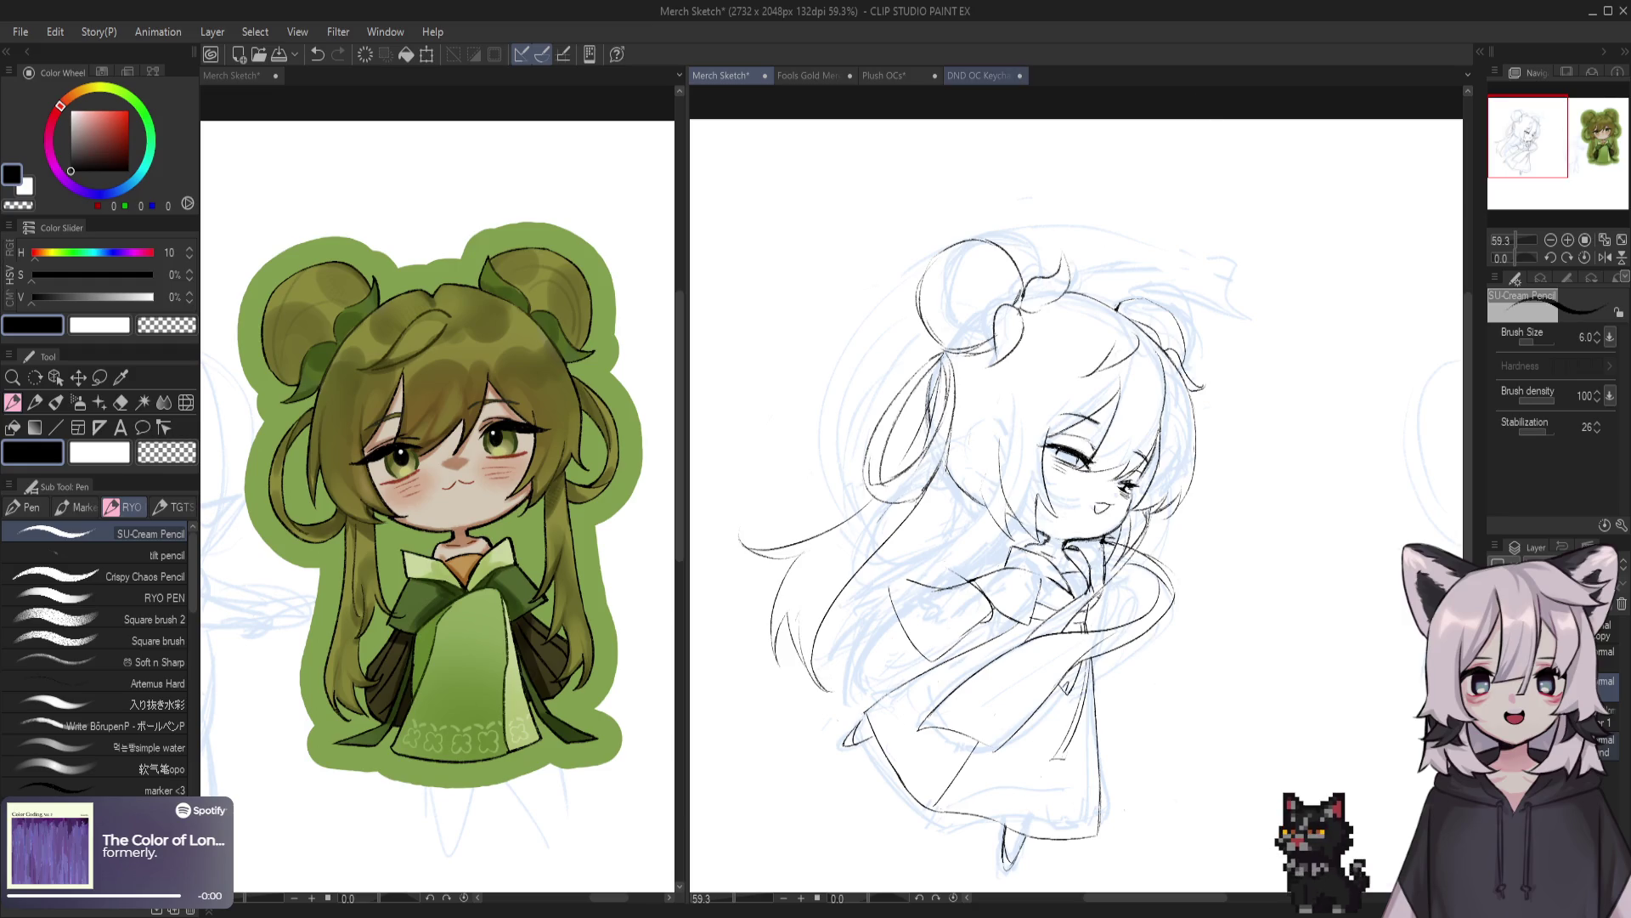
Save the Plush OCs file and zoom in on the bare plush figure
key(ctrl+Tab)
key(ctrl+Tab)
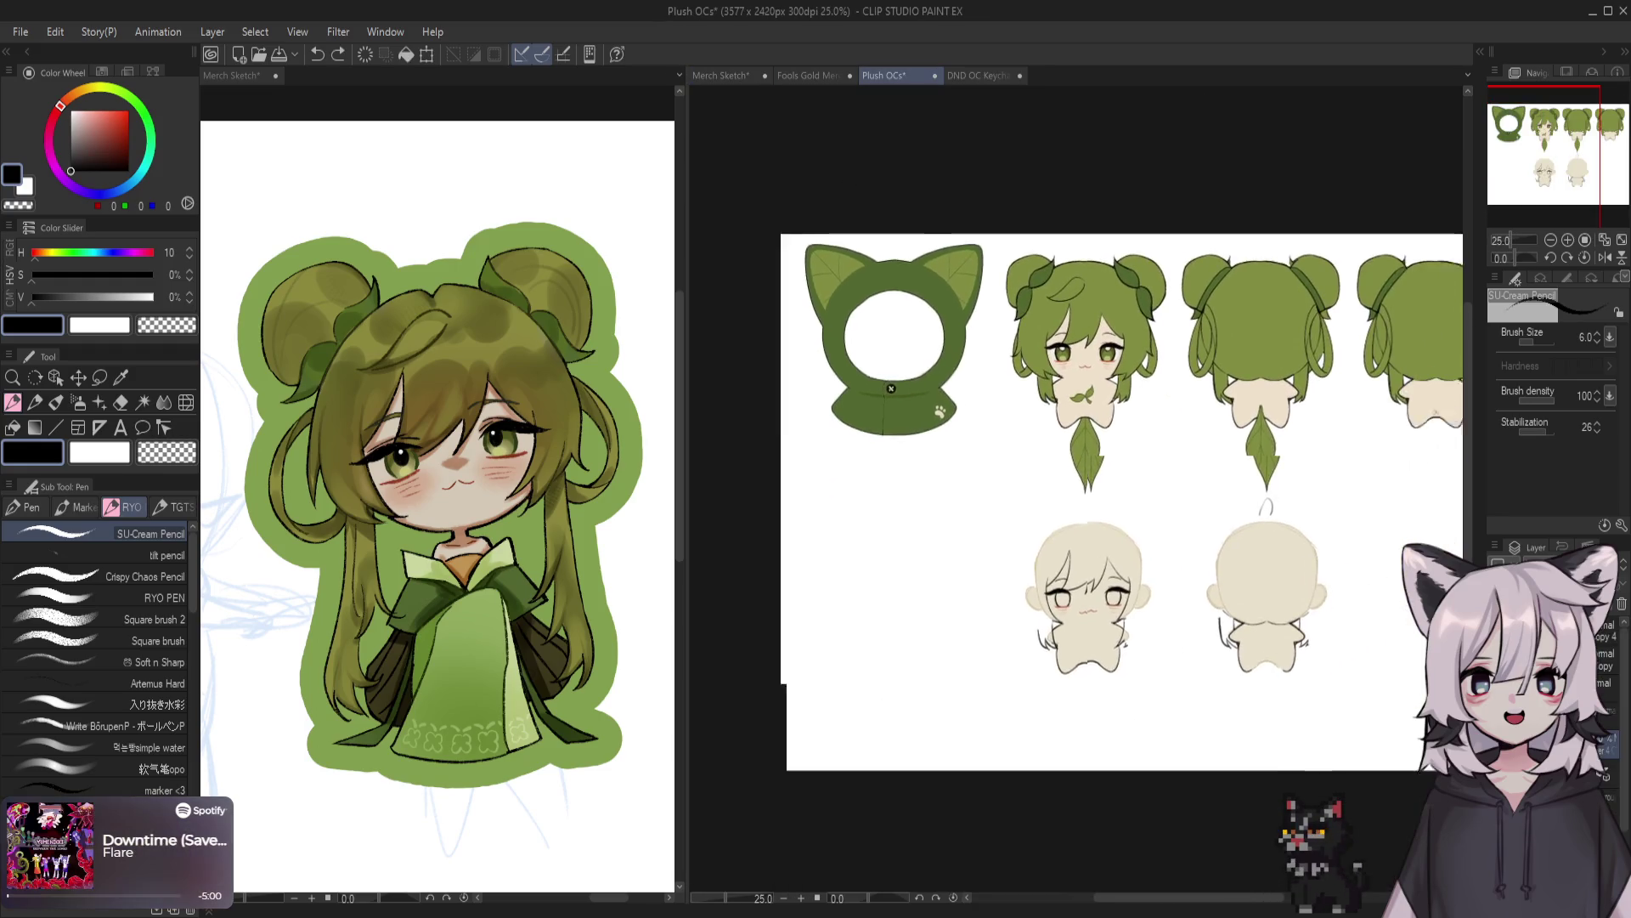
key(ctrl+s)
key(ctrl+plus)
scroll(1079, 476, up, 3)
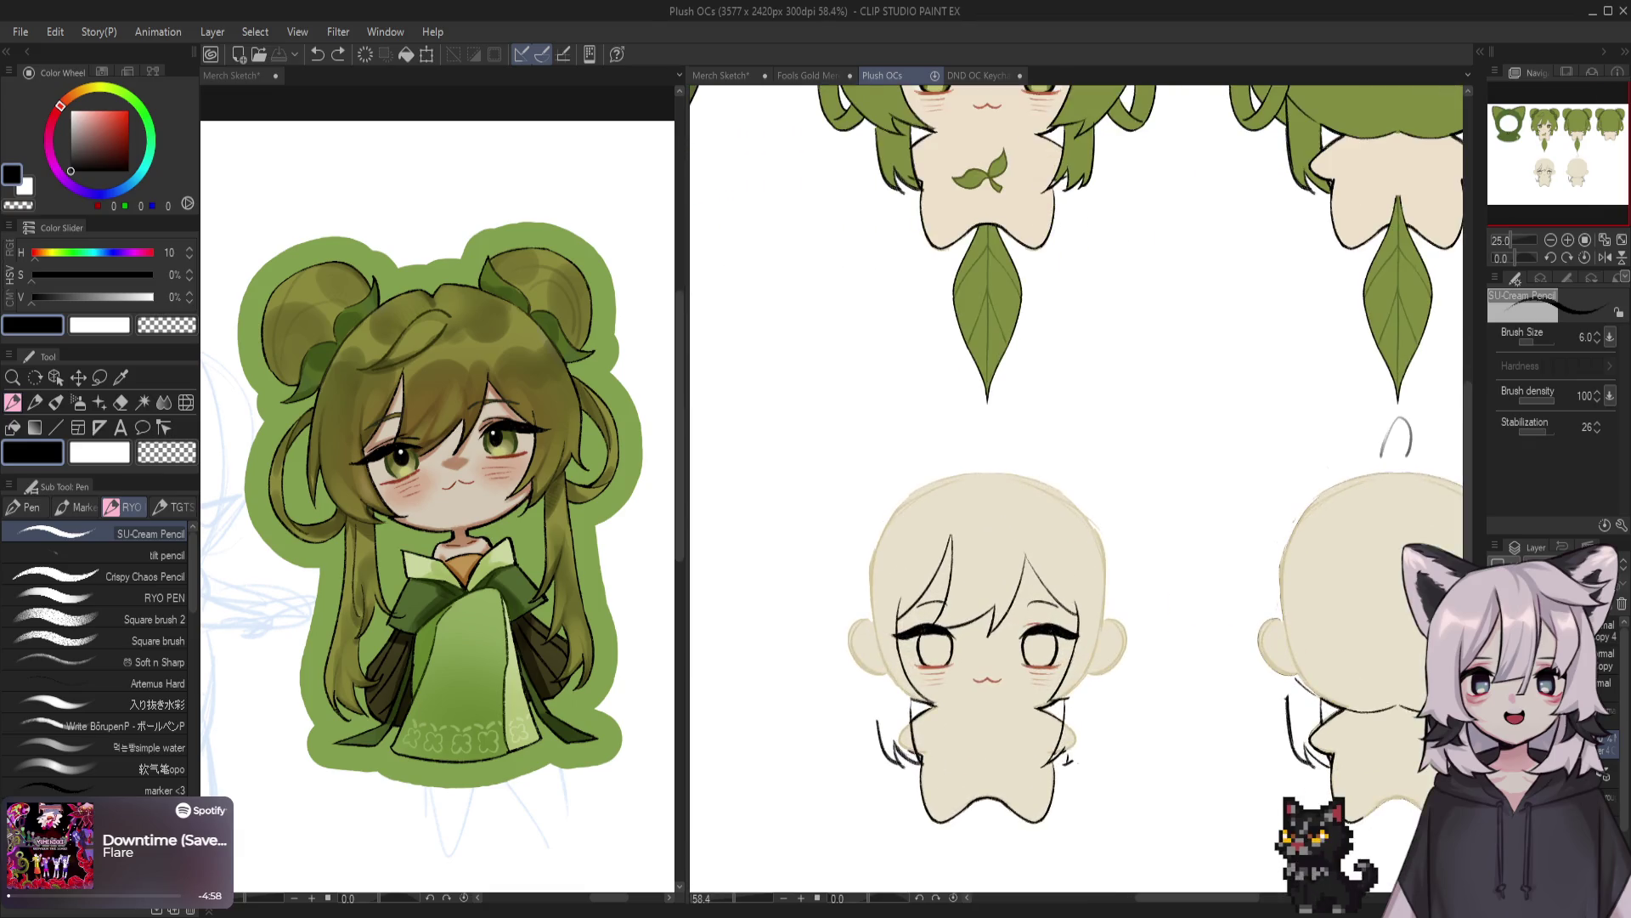
Try several short pencil strokes beside the plush's right ear, undoing each attempt
drag(1107, 553, 1107, 612)
key(ctrl+z)
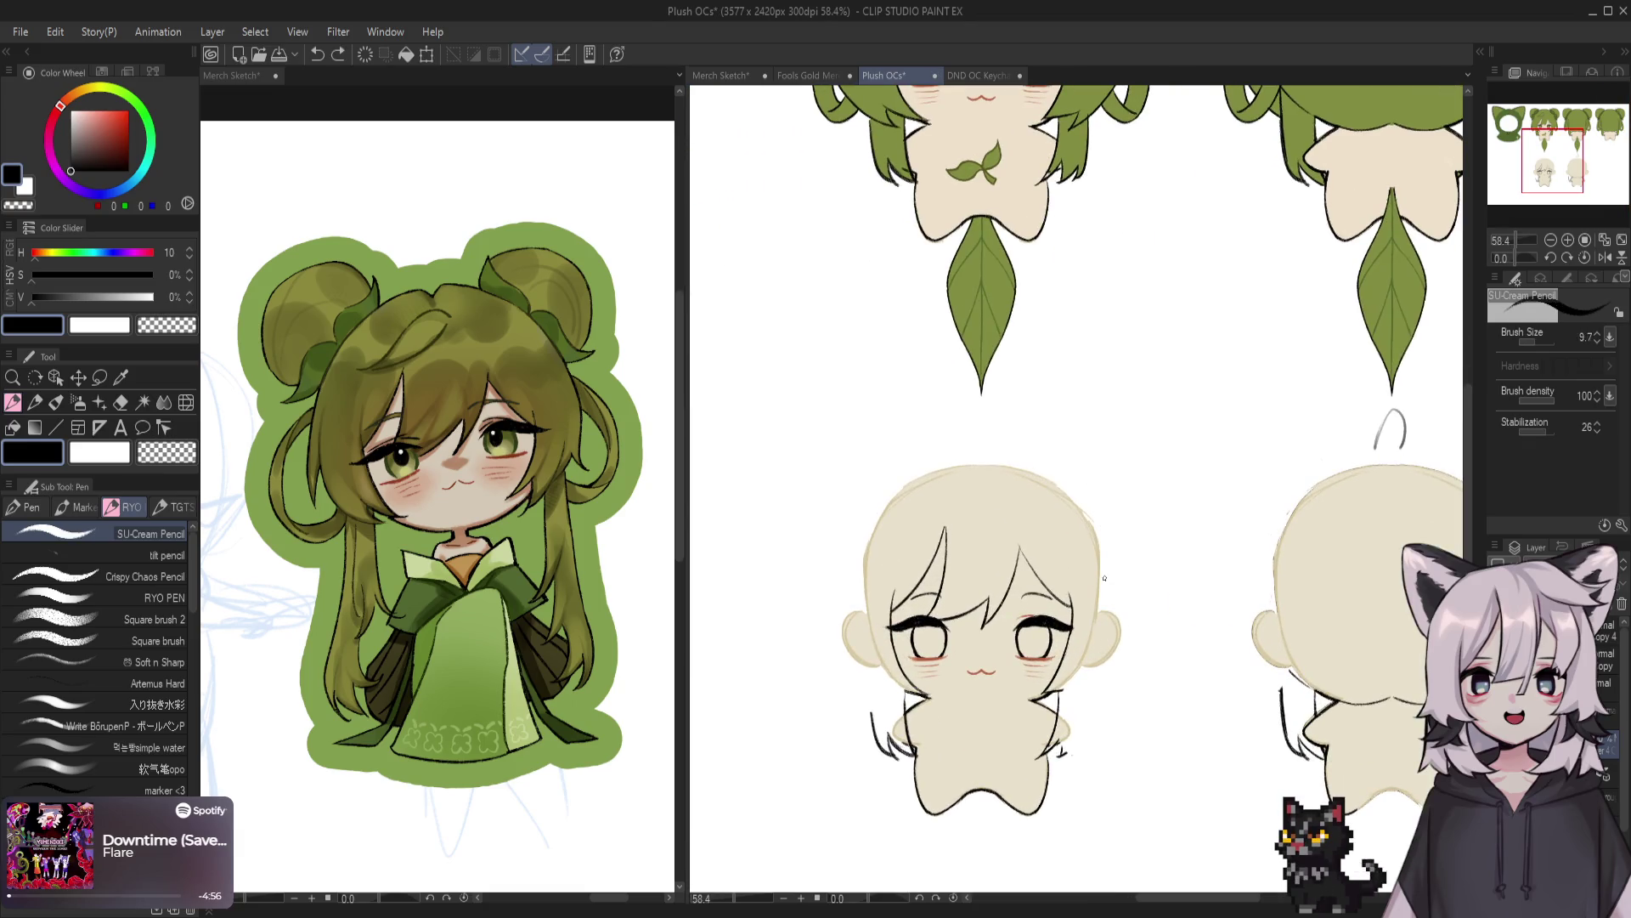
drag(1107, 545, 1107, 611)
drag(1092, 665, 1096, 699)
key(ctrl+z)
drag(1106, 566, 1106, 612)
drag(1102, 660, 1102, 688)
key(ctrl+z)
key(ctrl+z)
drag(1106, 579, 1096, 739)
key(ctrl+z)
key(ctrl+z)
Draw a line down the plush body's right side with the SU-Cream Pencil
key(ctrl+z)
mouse_move(1113, 612)
mouse_down()
mouse_move(1104, 676)
mouse_move(1058, 767)
mouse_up()
key(ctrl+z)
key(ctrl+z)
mouse_move(1102, 671)
mouse_down()
mouse_move(1062, 758)
mouse_move(1113, 638)
mouse_move(1098, 691)
mouse_up()
key(ctrl+z)
key(ctrl+z)
key(ctrl+z)
drag(1107, 573, 1096, 702)
key(ctrl+z)
drag(1104, 583, 1091, 714)
key(ctrl+z)
key(e)
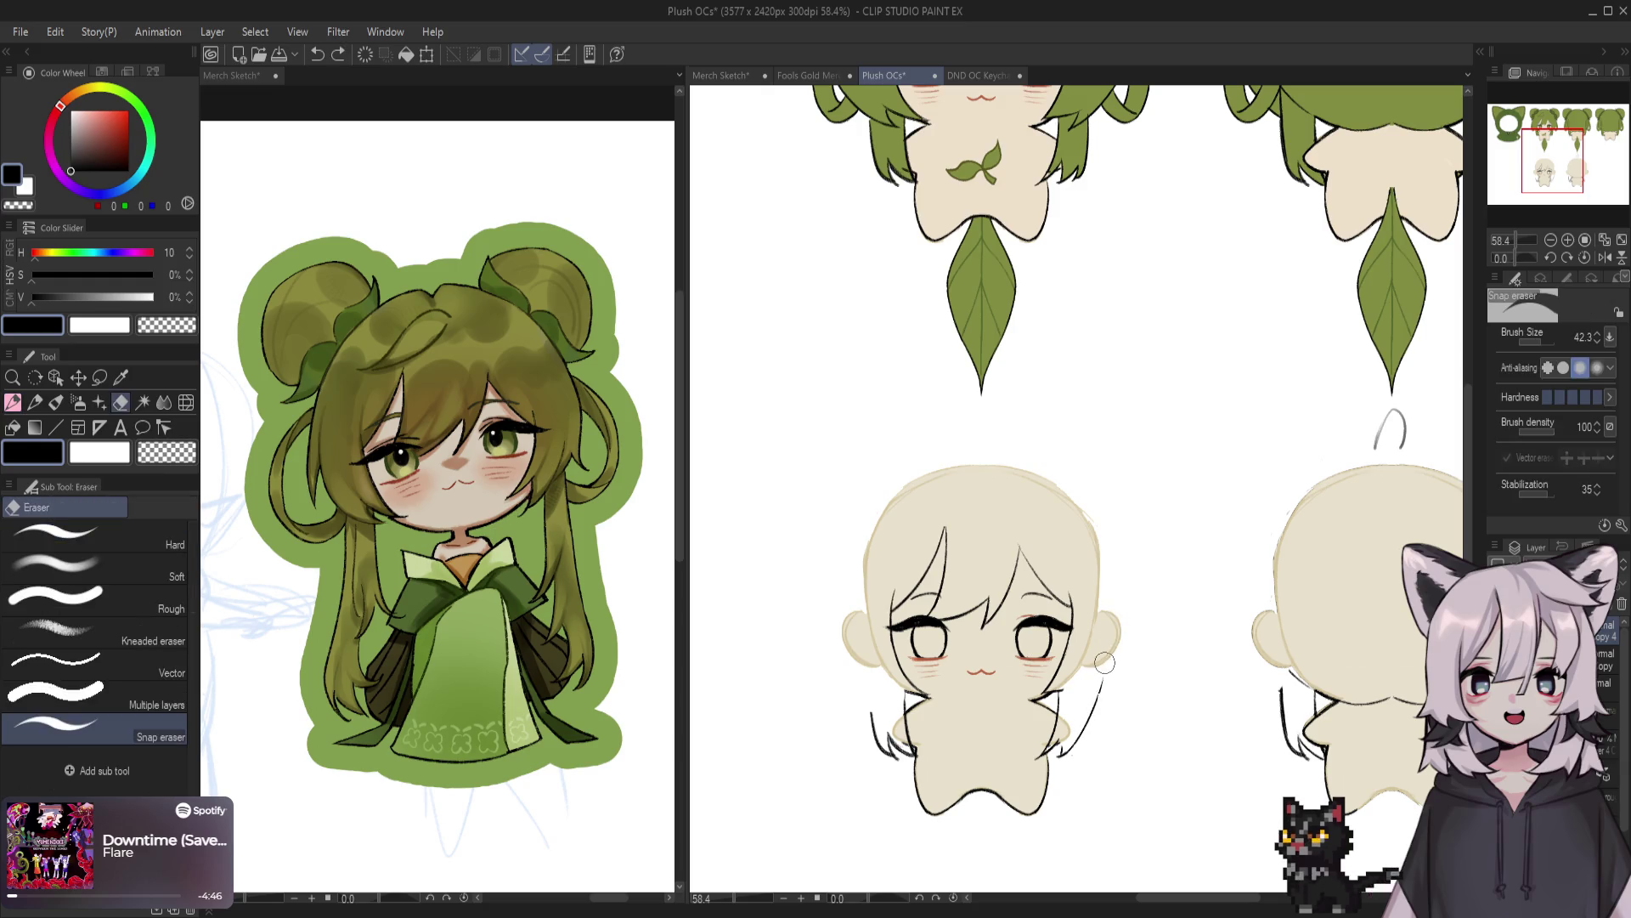
key(p)
mouse_move(1102, 585)
mouse_down()
mouse_move(1091, 716)
mouse_move(1056, 763)
mouse_up()
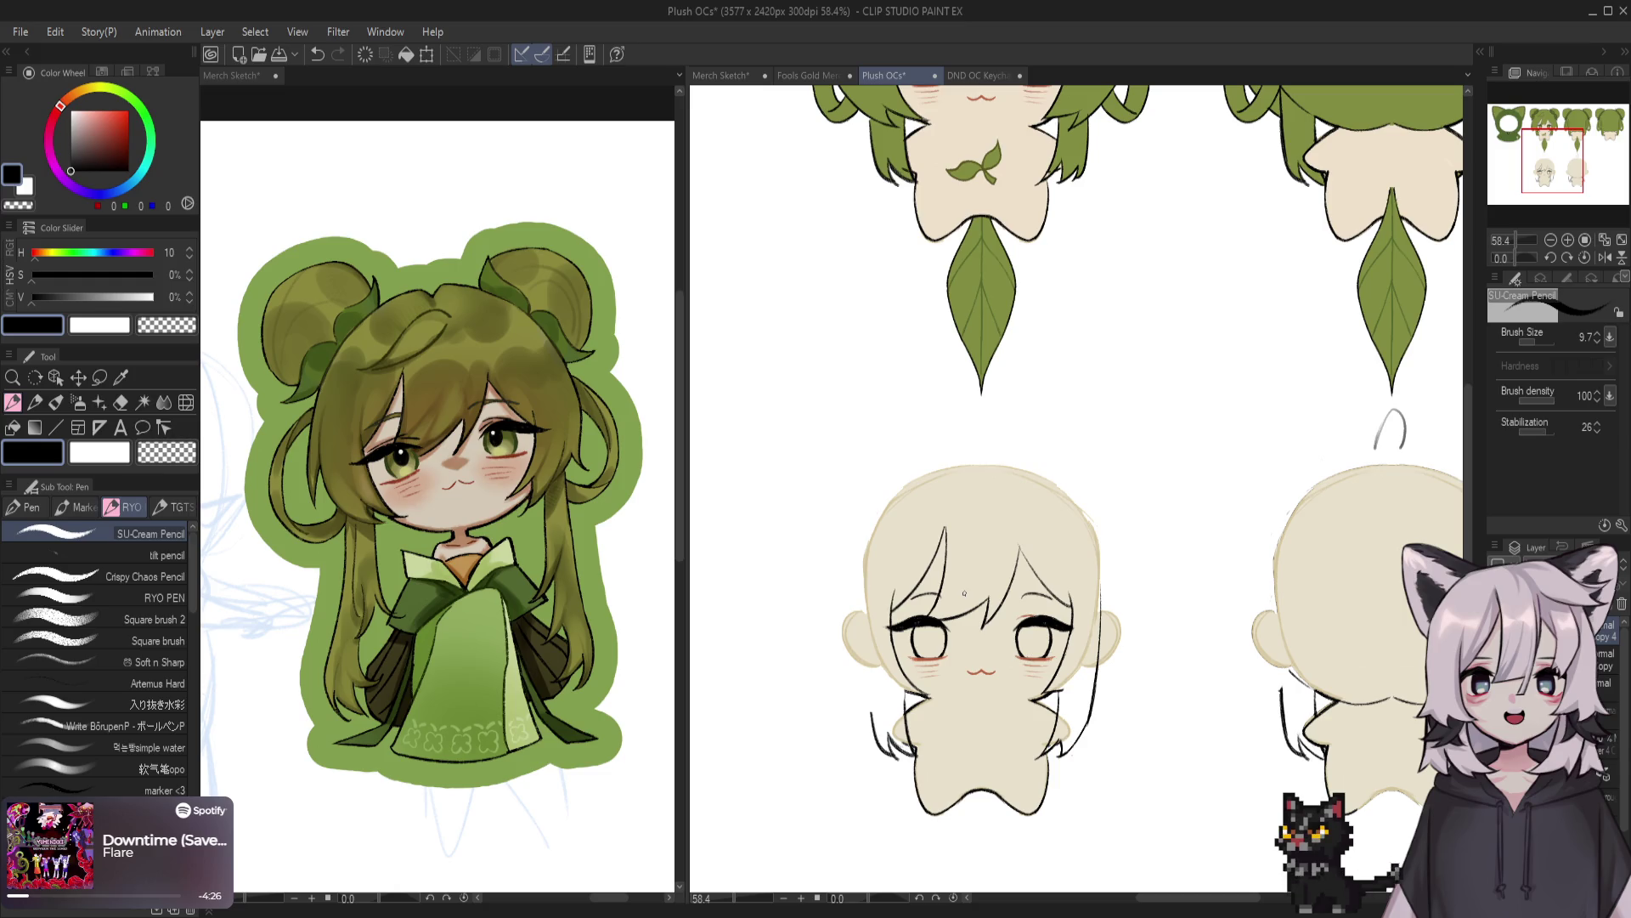
Undo the stray mark on the head and create a new blank A4 illustration
key(ctrl+z)
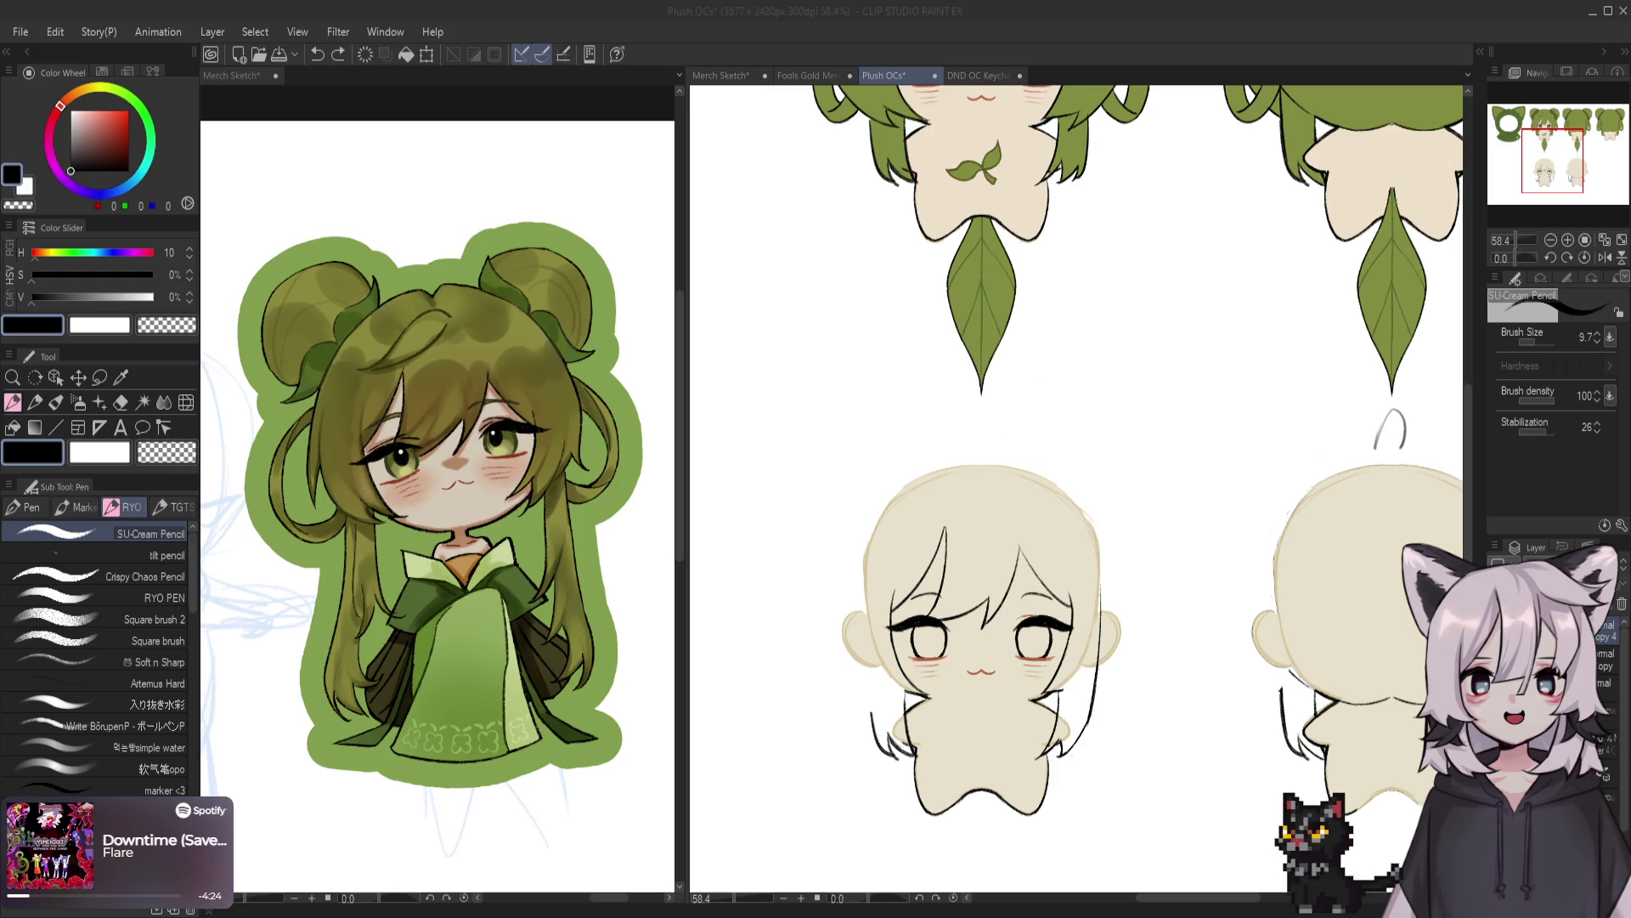
key(ctrl+n)
key(Return)
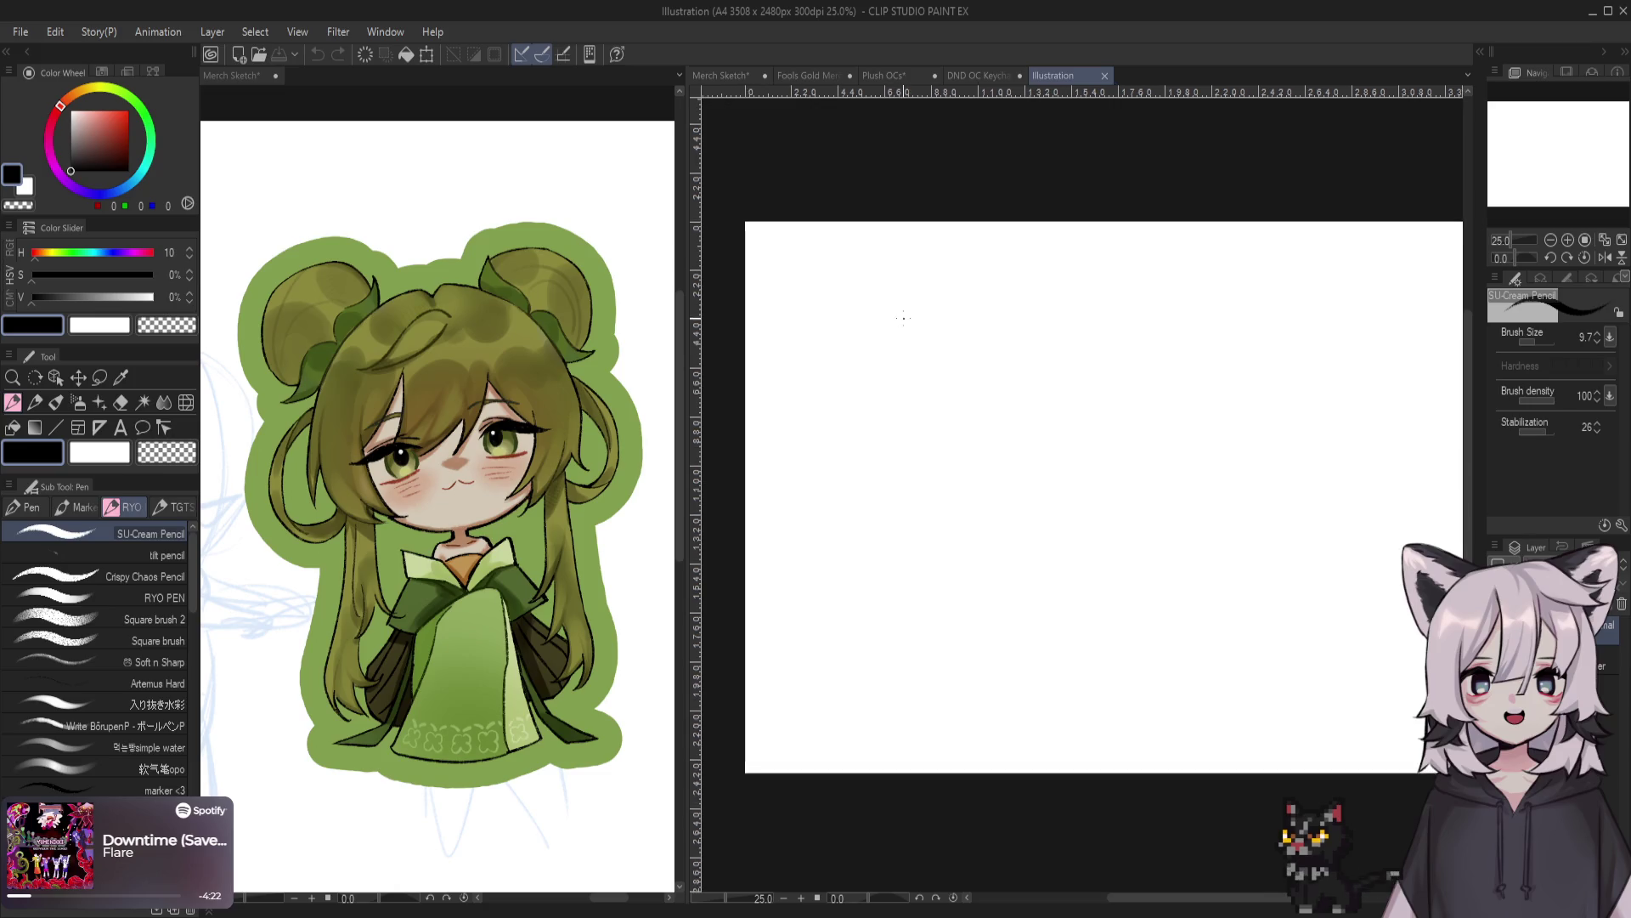
Sketch the first thumbnail panel with a stick figure inside
mouse_move(925, 321)
mouse_down()
mouse_move(935, 445)
mouse_move(1008, 347)
mouse_move(943, 459)
mouse_up()
mouse_move(963, 358)
mouse_down()
mouse_move(959, 406)
mouse_move(982, 399)
mouse_move(980, 418)
mouse_up()
key(ctrl+z)
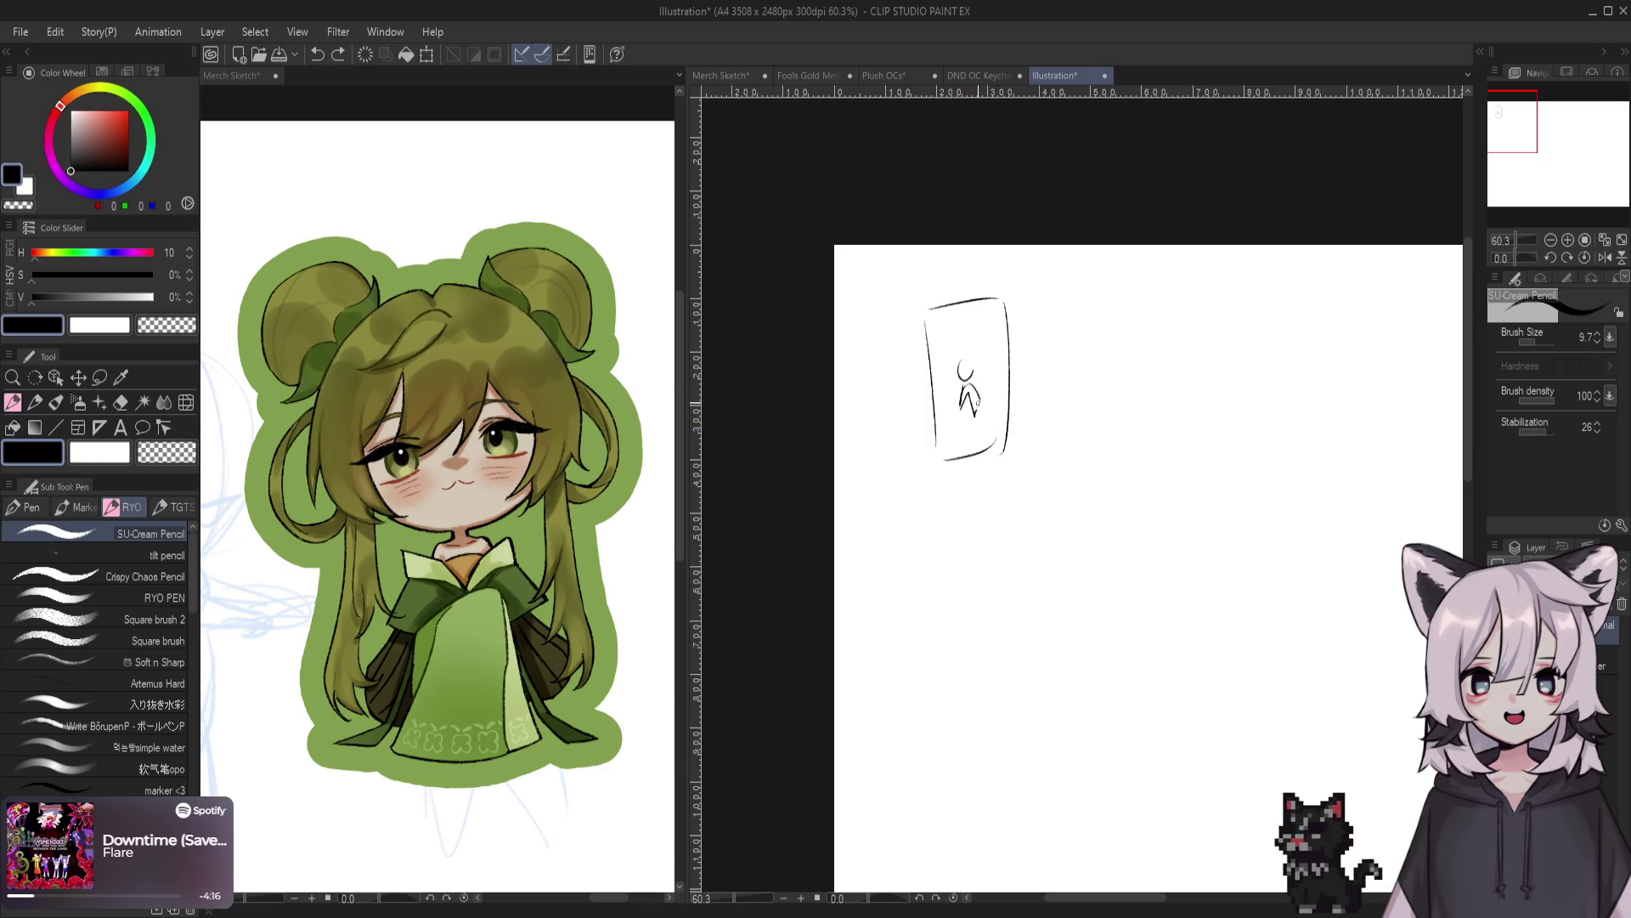
Handwrite 'Do you want to be plushified?' below the first panel
mouse_move(941, 331)
mouse_down()
mouse_move(942, 350)
mouse_move(956, 337)
mouse_up()
drag(963, 333, 979, 336)
drag(984, 328, 993, 326)
key(ctrl+z)
key(ctrl+z)
key(ctrl+z)
key(ctrl+z)
key(ctrl+z)
drag(940, 478, 938, 493)
key(ctrl+z)
drag(947, 486, 964, 499)
mouse_move(977, 476)
mouse_down()
mouse_move(952, 514)
mouse_move(991, 516)
mouse_up()
drag(987, 508, 998, 505)
drag(1001, 504, 952, 552)
drag(954, 546, 1016, 537)
mouse_move(1019, 525)
mouse_down()
mouse_move(1021, 538)
mouse_move(1043, 527)
mouse_up()
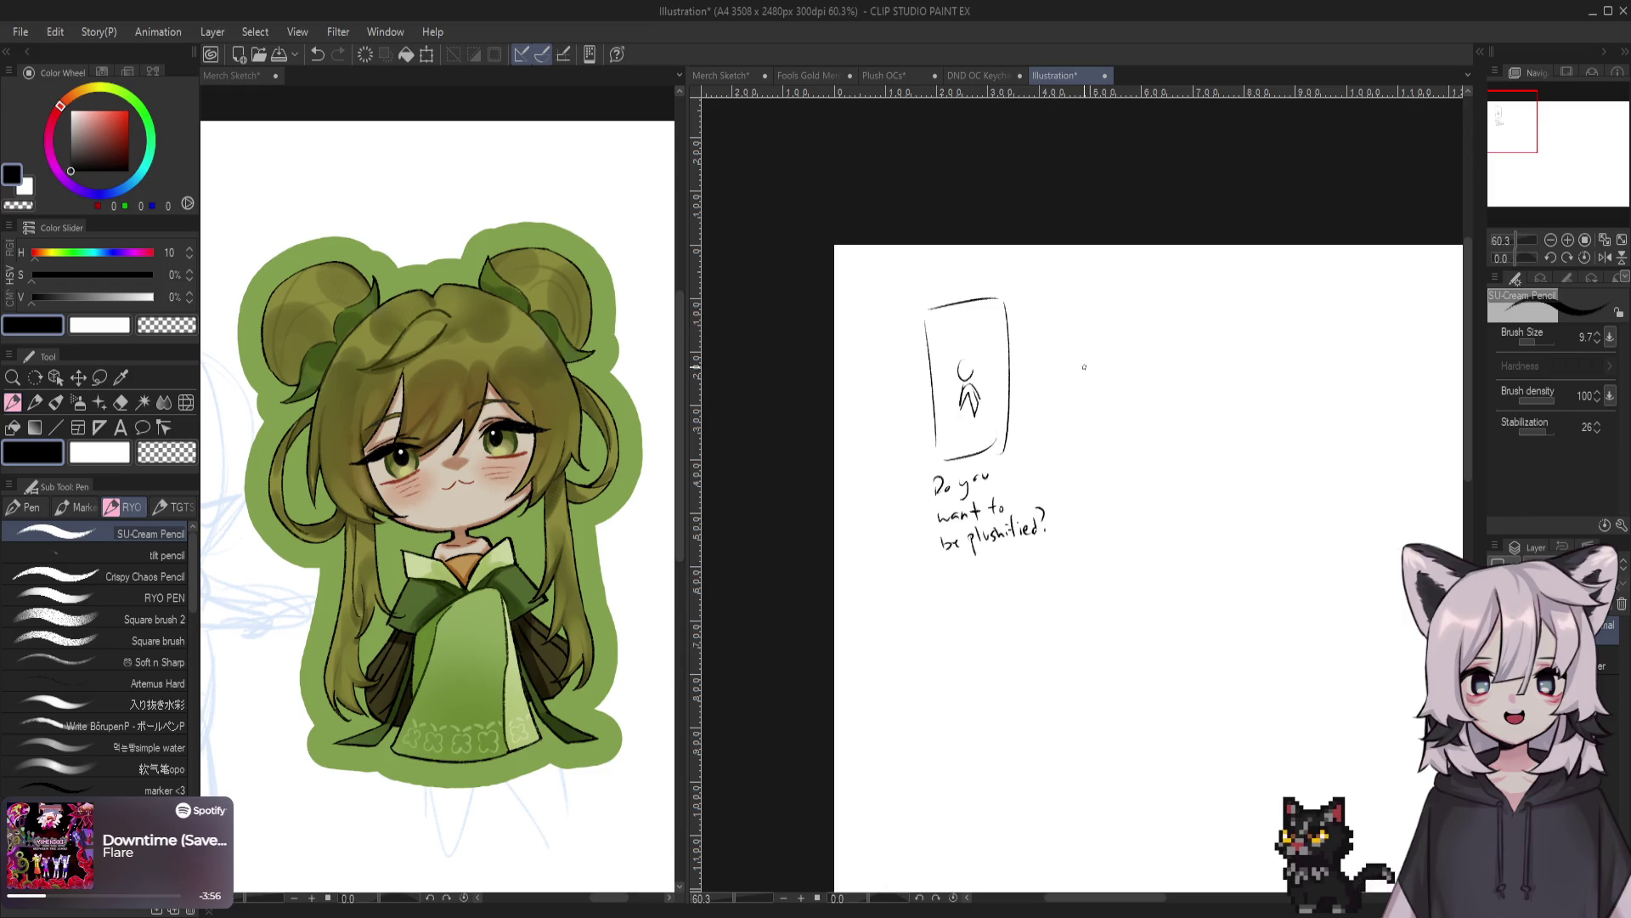
Sketch a second panel beside the first with a plush head inside
mouse_move(1069, 299)
mouse_down()
mouse_move(1078, 414)
mouse_move(1127, 293)
mouse_up()
drag(1130, 294, 1137, 415)
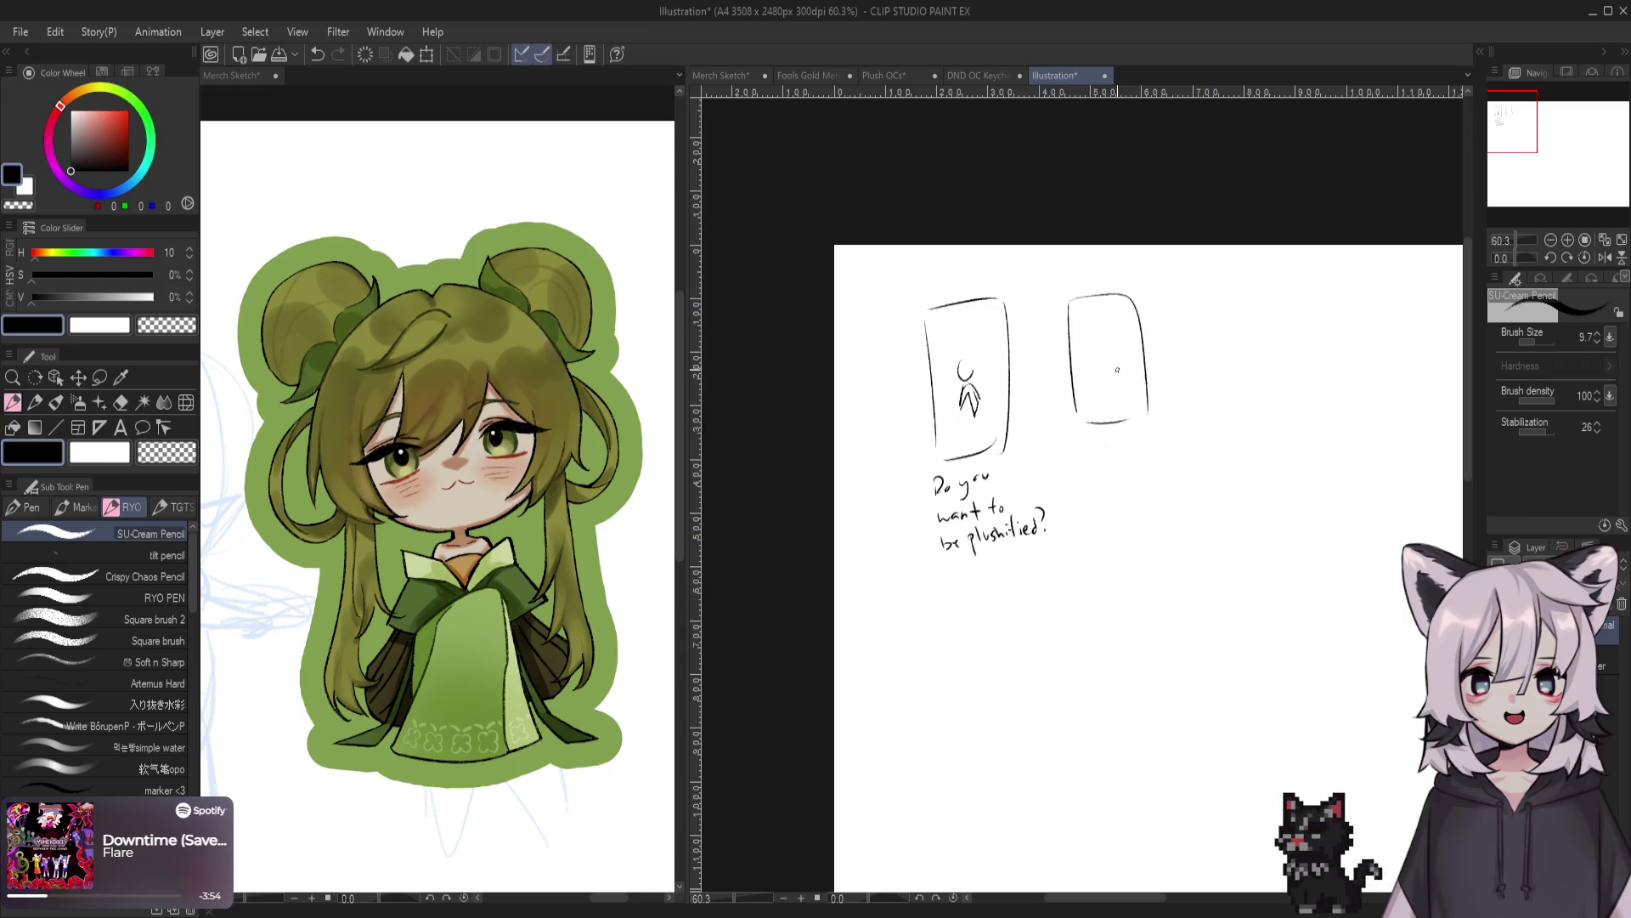
mouse_move(1093, 361)
mouse_down()
mouse_move(1126, 367)
mouse_move(1083, 389)
mouse_move(1102, 407)
mouse_move(1085, 461)
mouse_up()
Write 'for $60' under the second panel, retrying the price digits
drag(1081, 450, 1100, 450)
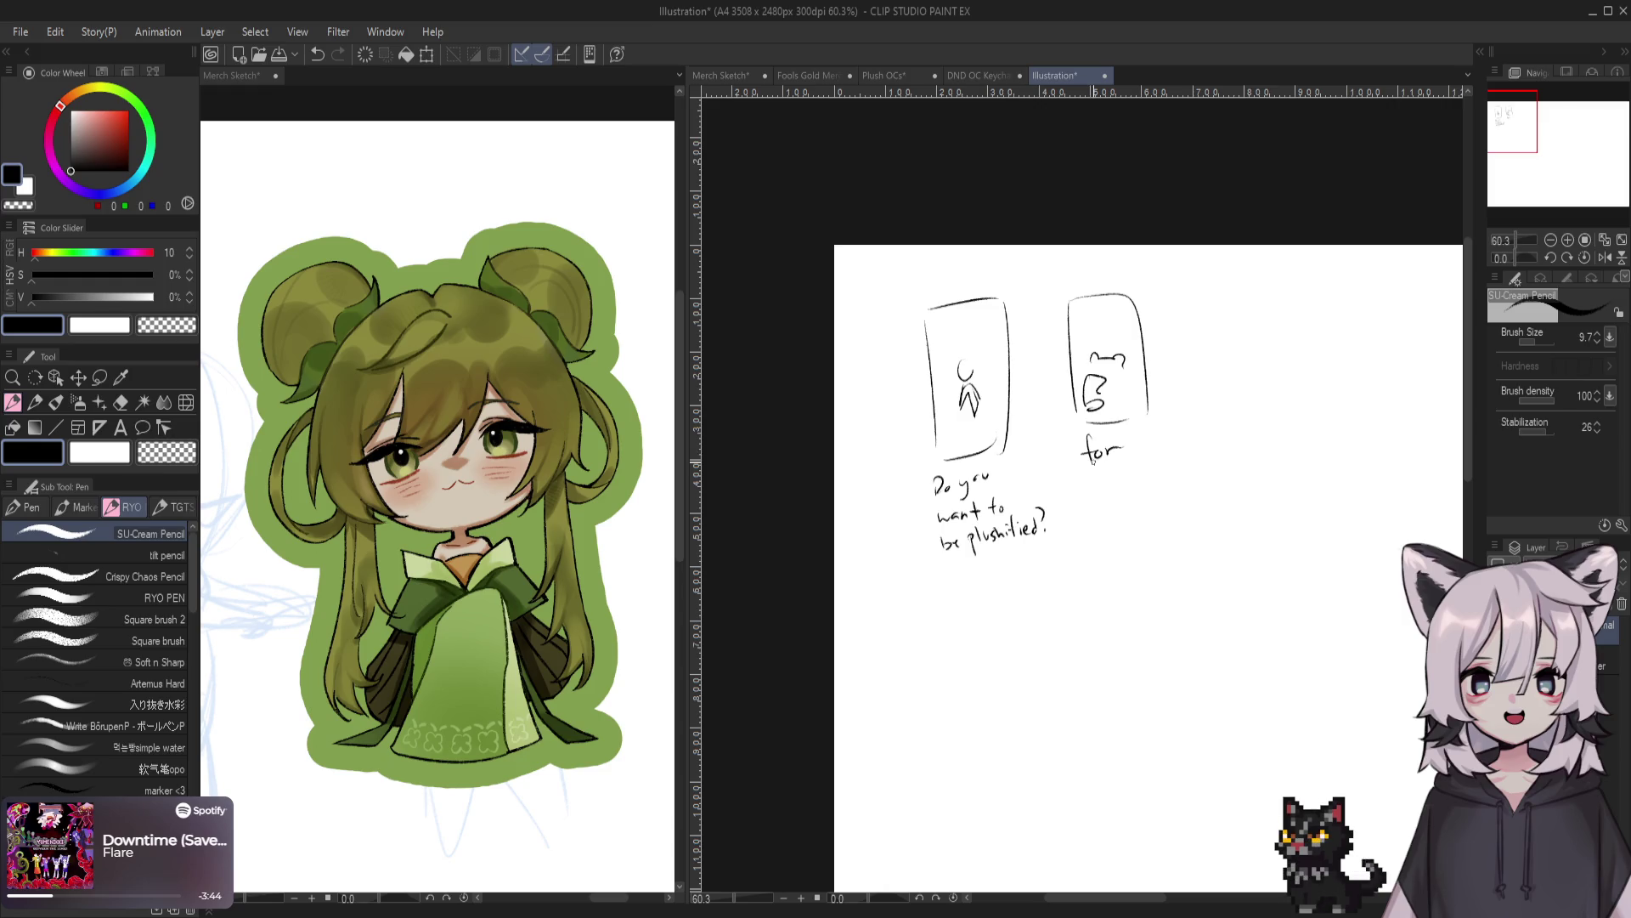
mouse_move(1142, 432)
mouse_down()
mouse_move(1137, 459)
mouse_move(1154, 434)
mouse_up()
key(ctrl+z)
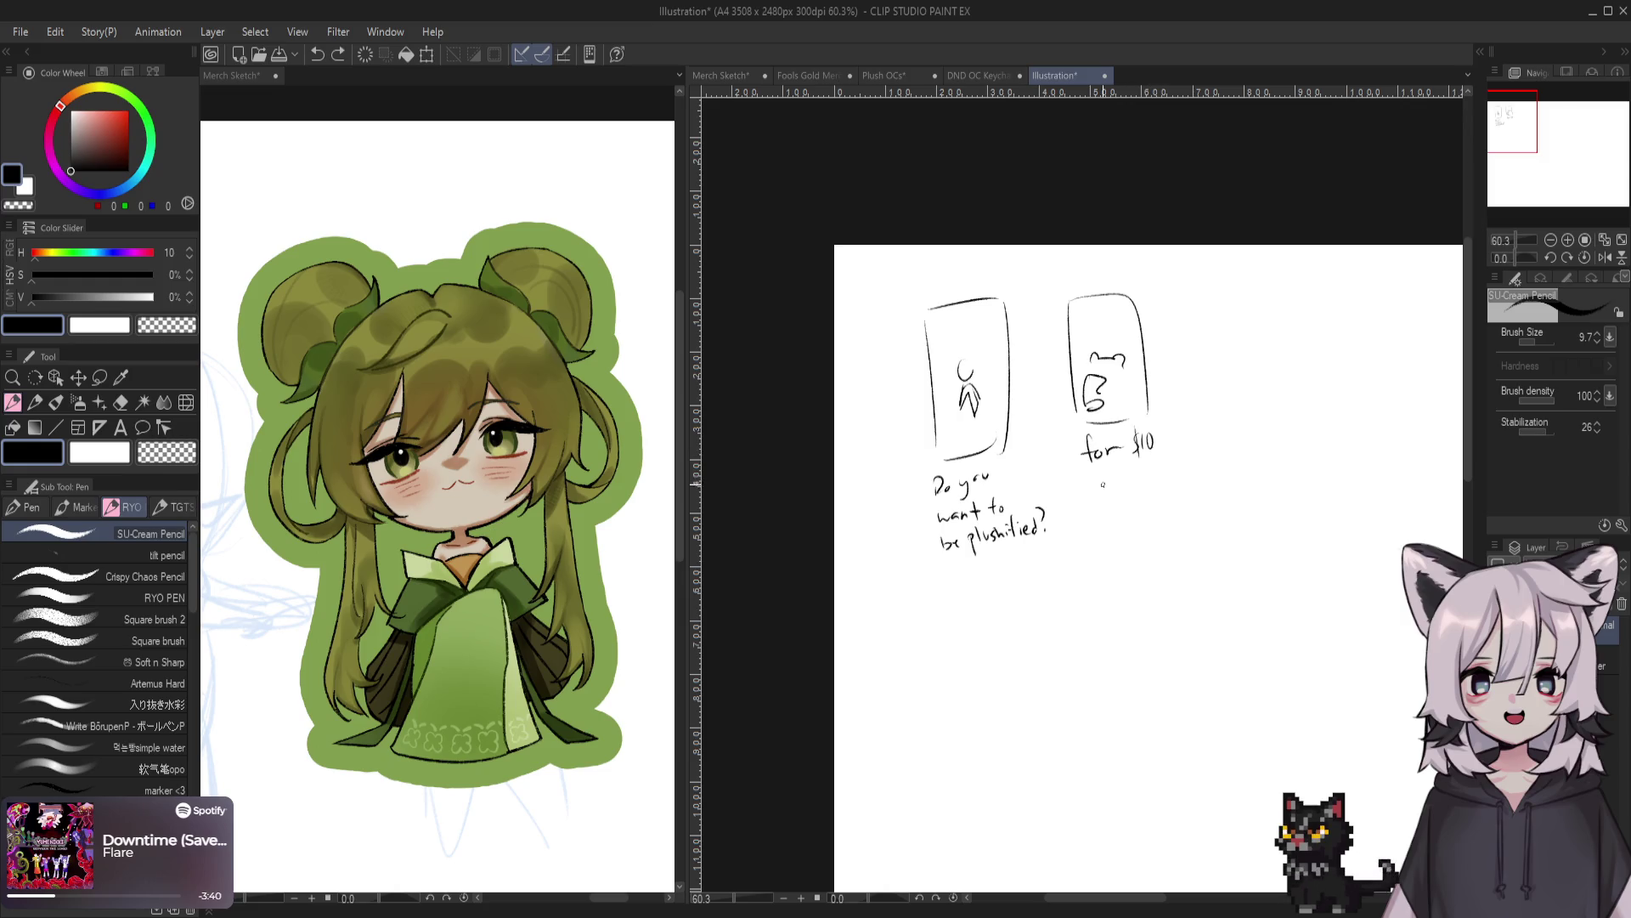
key(ctrl+z)
key(ctrl+z)
mouse_move(1145, 432)
mouse_down()
mouse_move(1149, 448)
mouse_move(1159, 432)
mouse_move(1146, 448)
mouse_move(1158, 433)
mouse_up()
key(ctrl+z)
key(ctrl+z)
Add the caption line 'I'll turn you into' beneath 'for $60'
drag(1092, 479, 1103, 487)
drag(1112, 468, 1127, 485)
mouse_move(1121, 472)
mouse_down()
mouse_move(1157, 478)
mouse_move(1106, 520)
mouse_move(1115, 503)
mouse_move(1159, 500)
mouse_up()
drag(1156, 491, 1111, 521)
drag(1116, 526, 1144, 513)
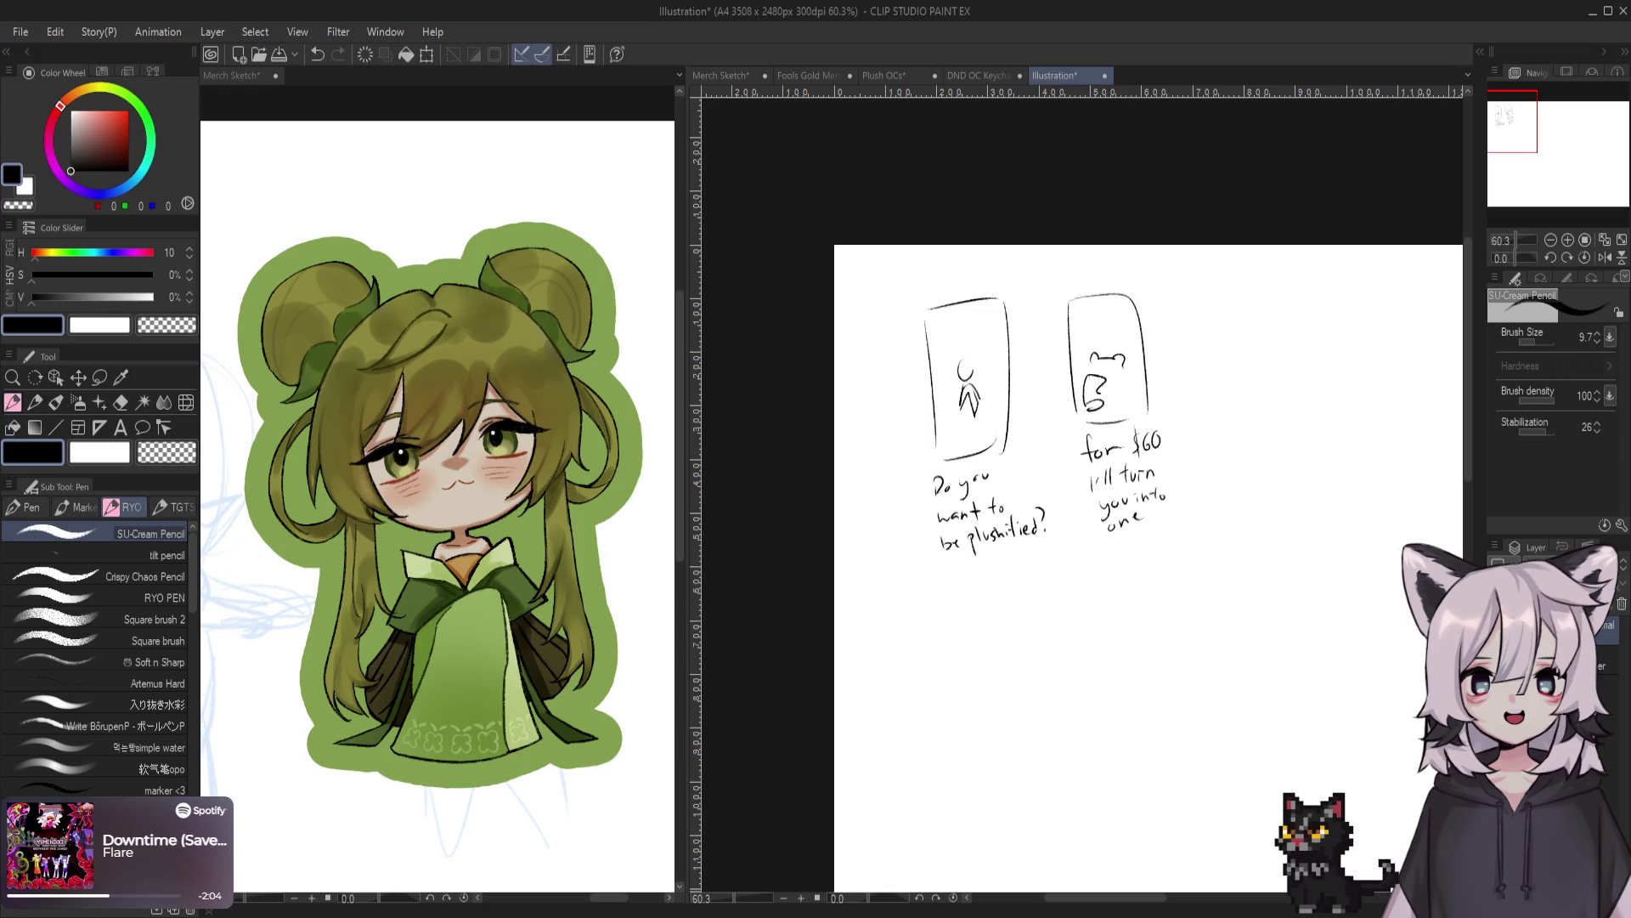
Letter the third panel with '$10 art' and a shipping price line
mouse_move(1207, 306)
mouse_down()
mouse_move(1096, 299)
mouse_move(1087, 424)
mouse_move(1094, 300)
mouse_move(1194, 427)
mouse_up()
key(ctrl+z)
drag(1116, 321, 1124, 333)
drag(1135, 321, 1177, 323)
mouse_move(1172, 315)
mouse_down()
mouse_move(1173, 335)
mouse_move(1112, 369)
mouse_move(1171, 368)
mouse_up()
drag(1172, 364, 1188, 377)
drag(1188, 357, 1210, 369)
drag(1215, 364, 1210, 386)
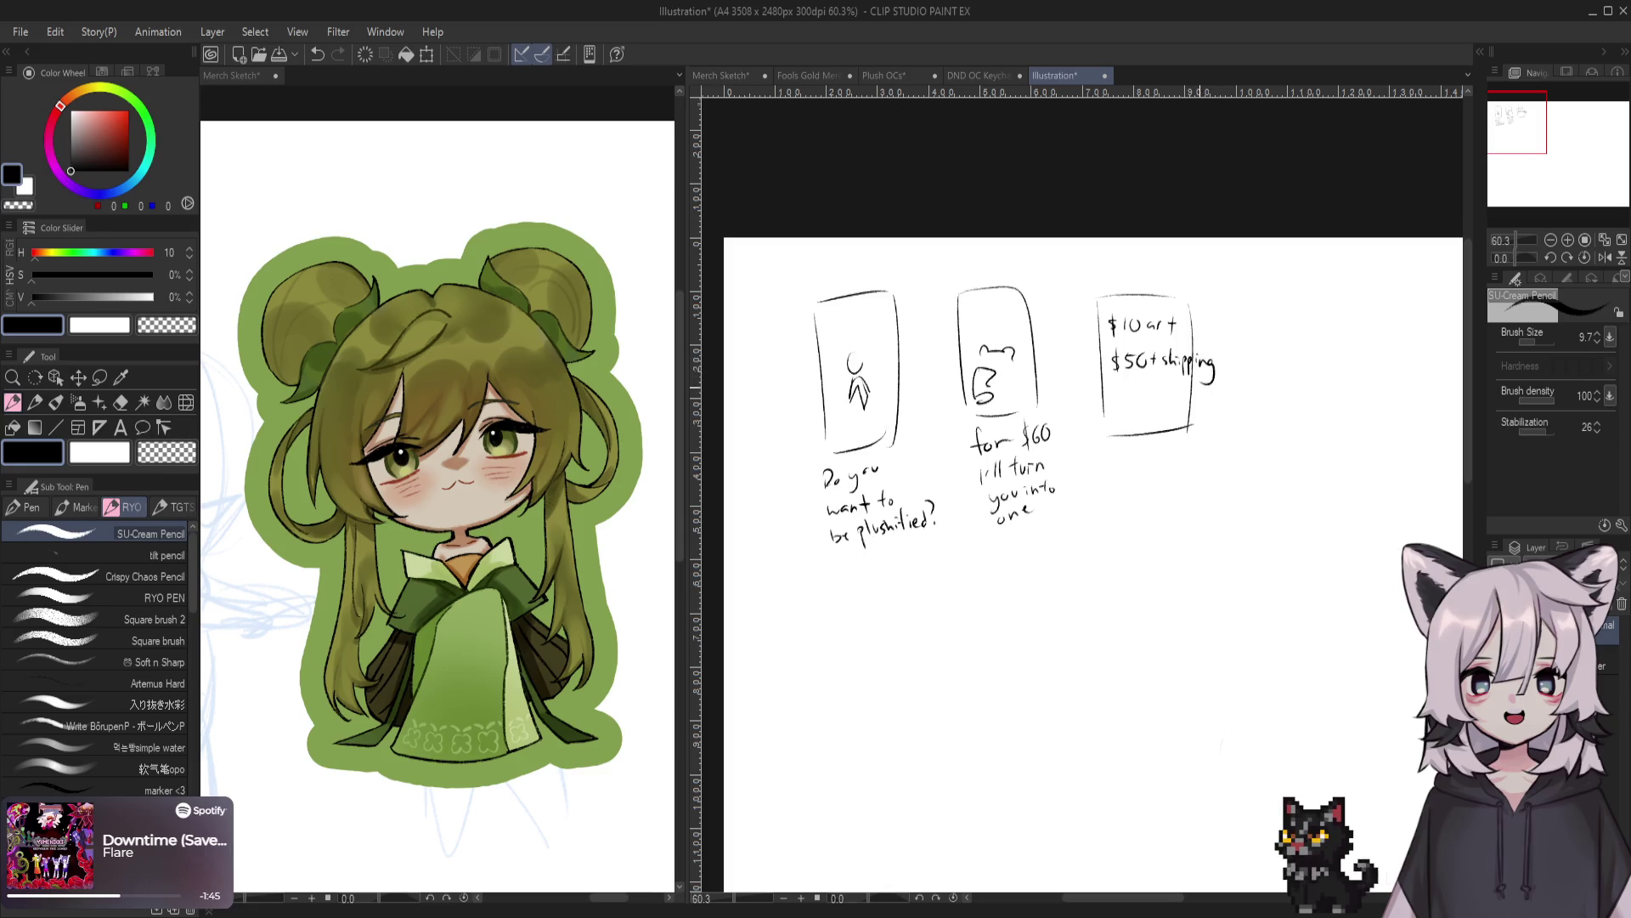
Remove the stray mark near $50 and outline a fourth panel to the right
drag(1126, 453, 1071, 449)
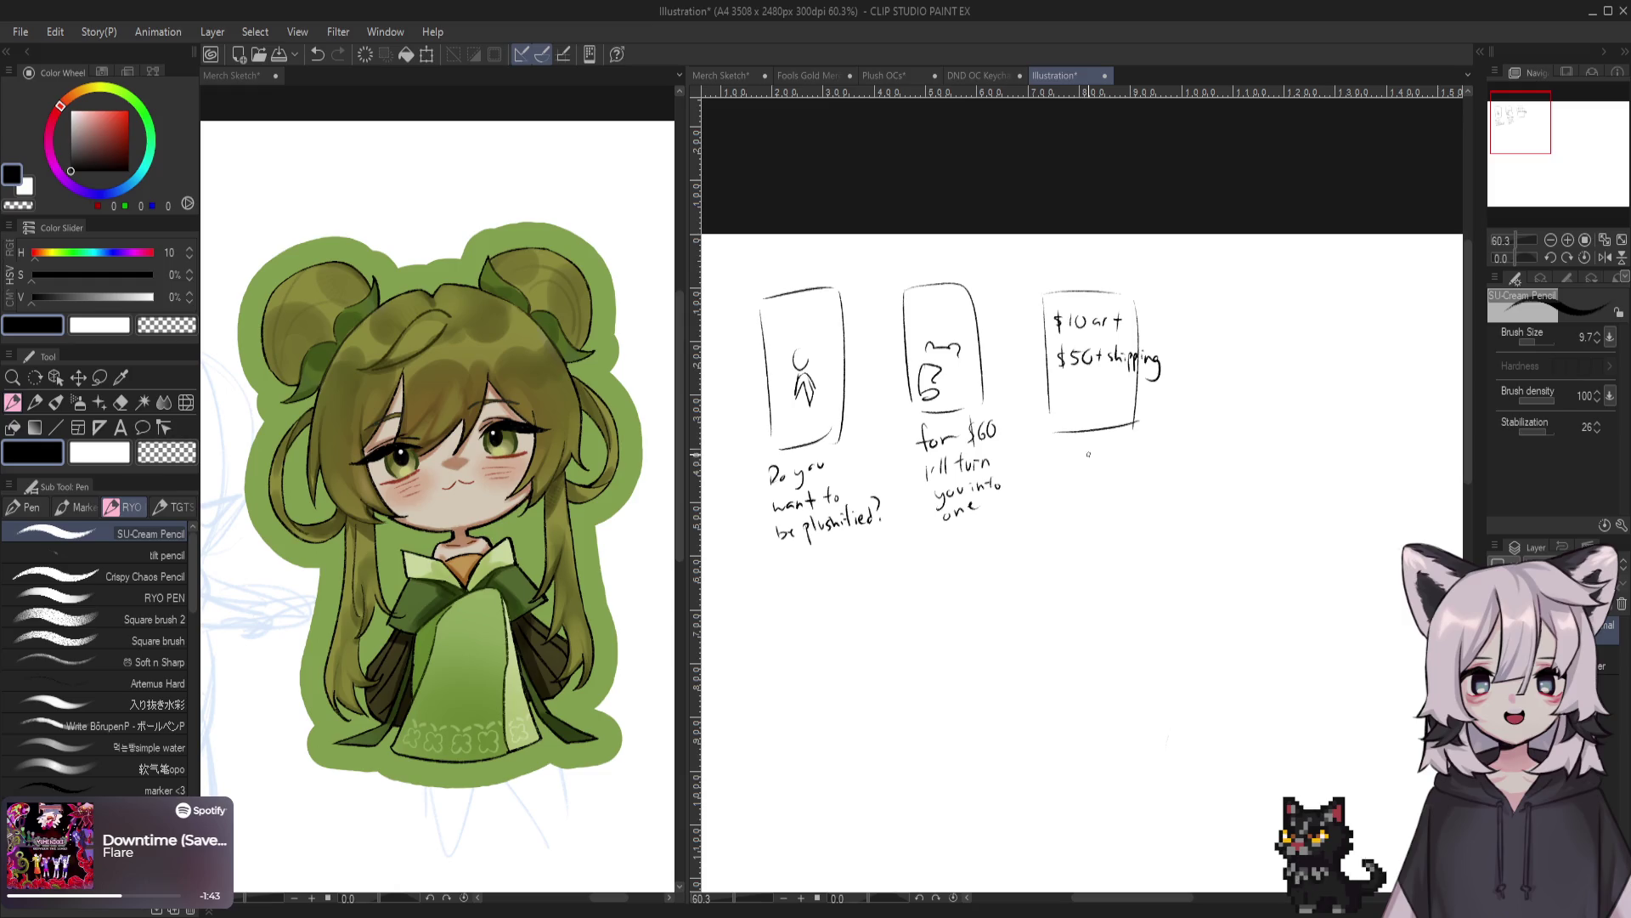
drag(1096, 378, 1090, 379)
key(ctrl+z)
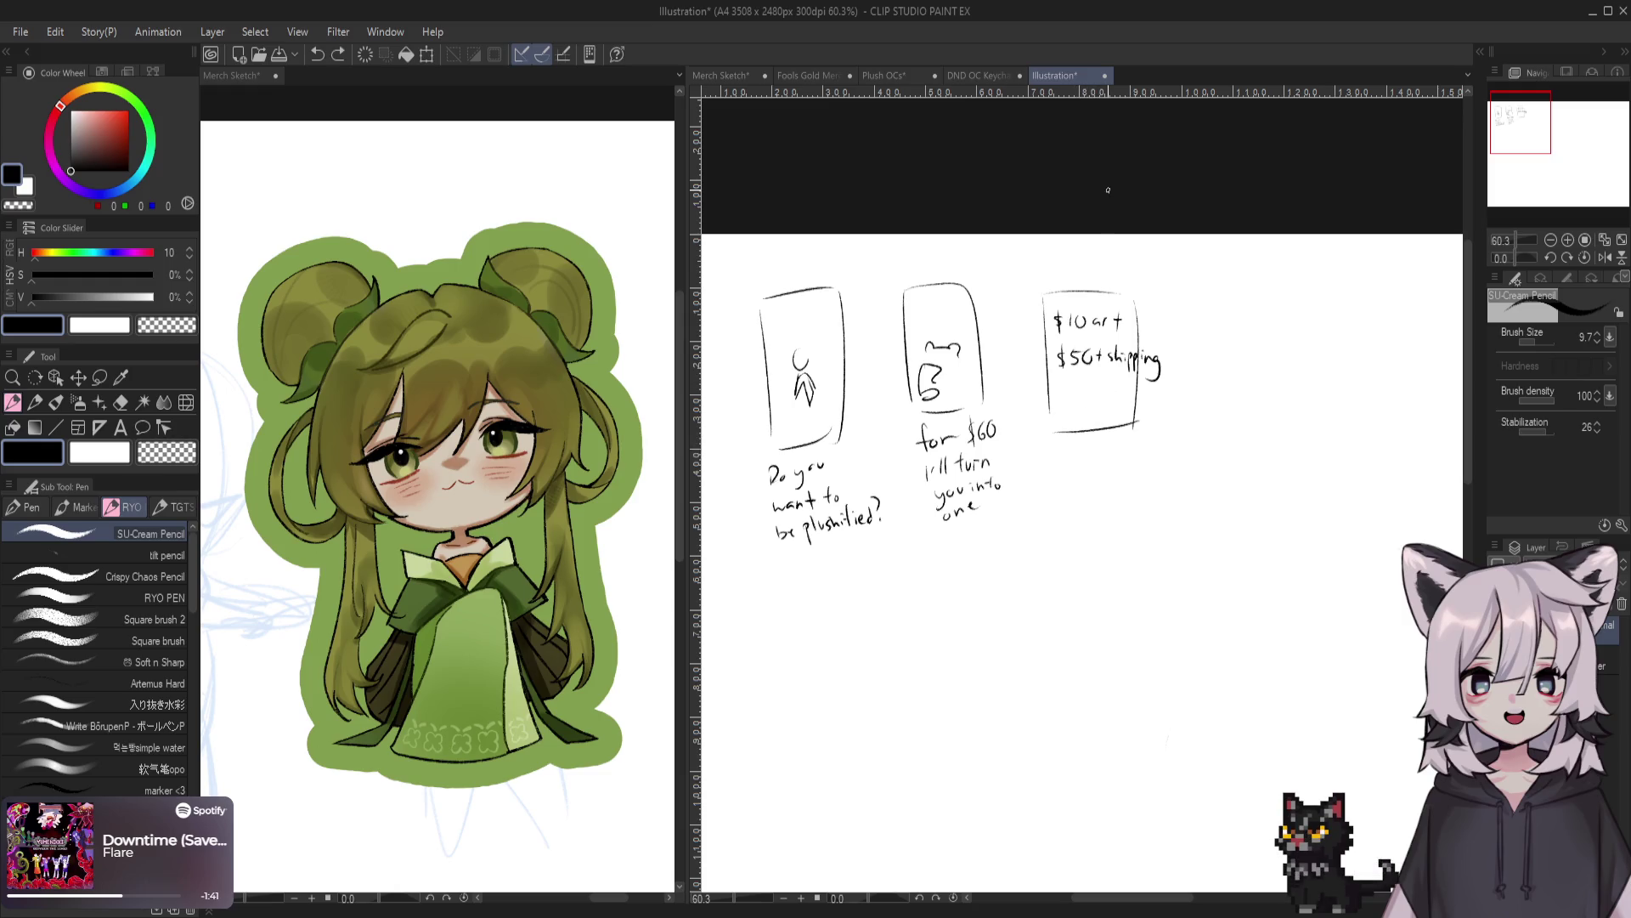
drag(1103, 186, 1095, 197)
mouse_move(1166, 309)
mouse_down()
mouse_move(1147, 317)
mouse_move(1161, 423)
mouse_up()
key(ctrl+z)
mouse_move(1162, 316)
mouse_down()
mouse_move(1164, 441)
mouse_move(1241, 302)
mouse_move(1249, 439)
mouse_up()
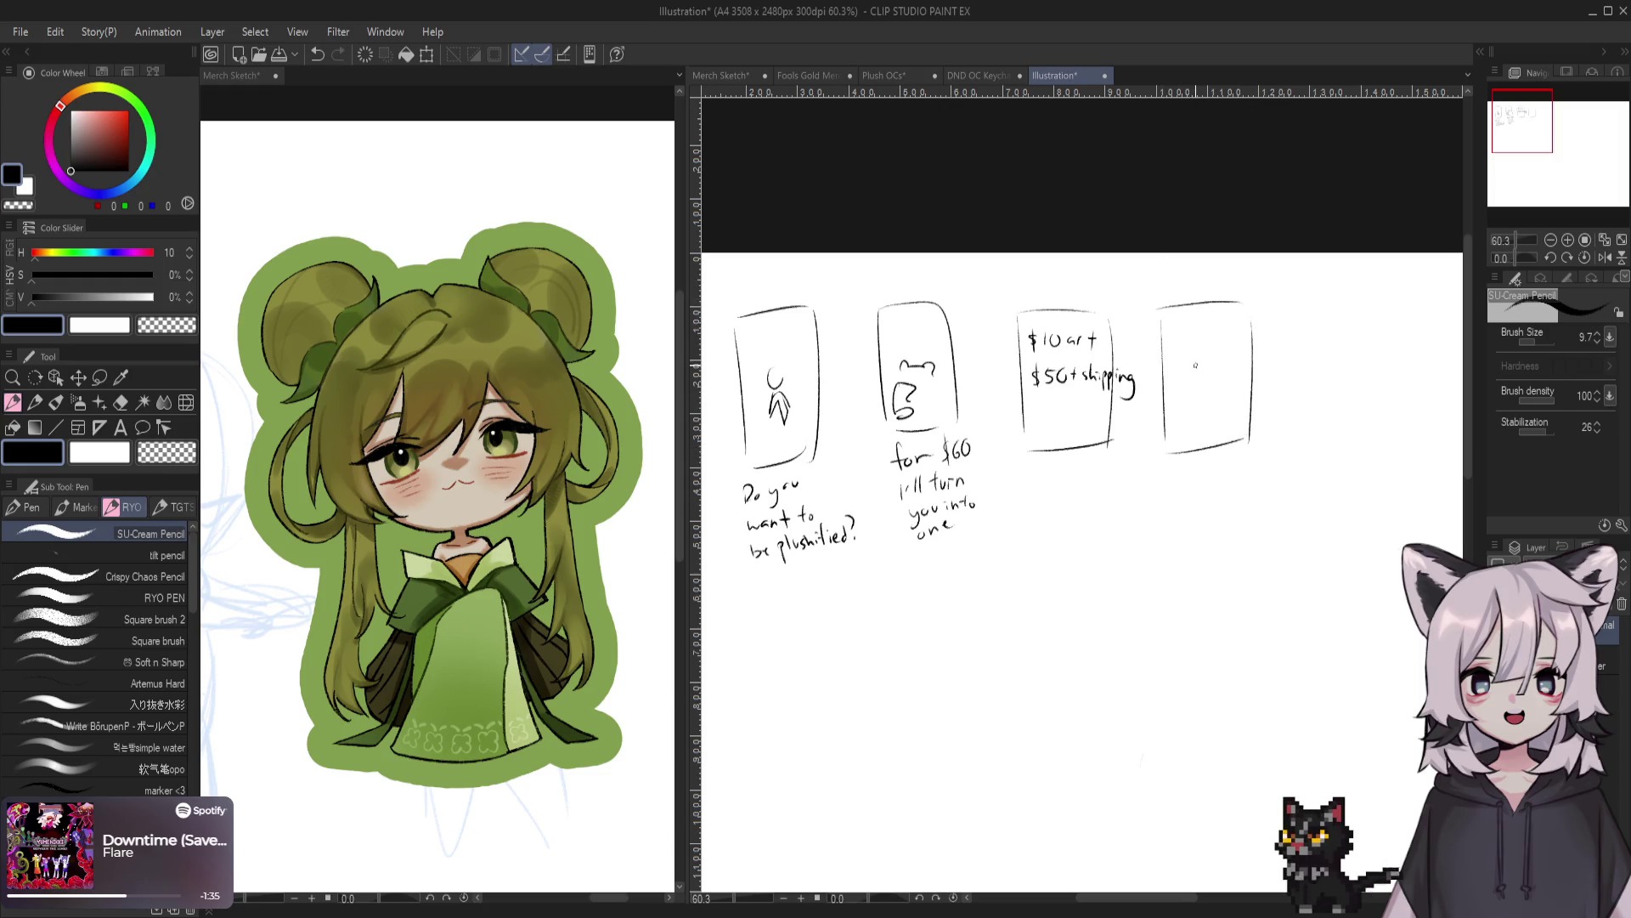
Letter 'comm Now!' and sketch a figure inside the fourth panel
drag(1186, 327, 1182, 337)
mouse_move(1189, 332)
mouse_down()
mouse_move(1230, 331)
mouse_move(1186, 359)
mouse_move(1195, 348)
mouse_up()
drag(1200, 352, 1229, 347)
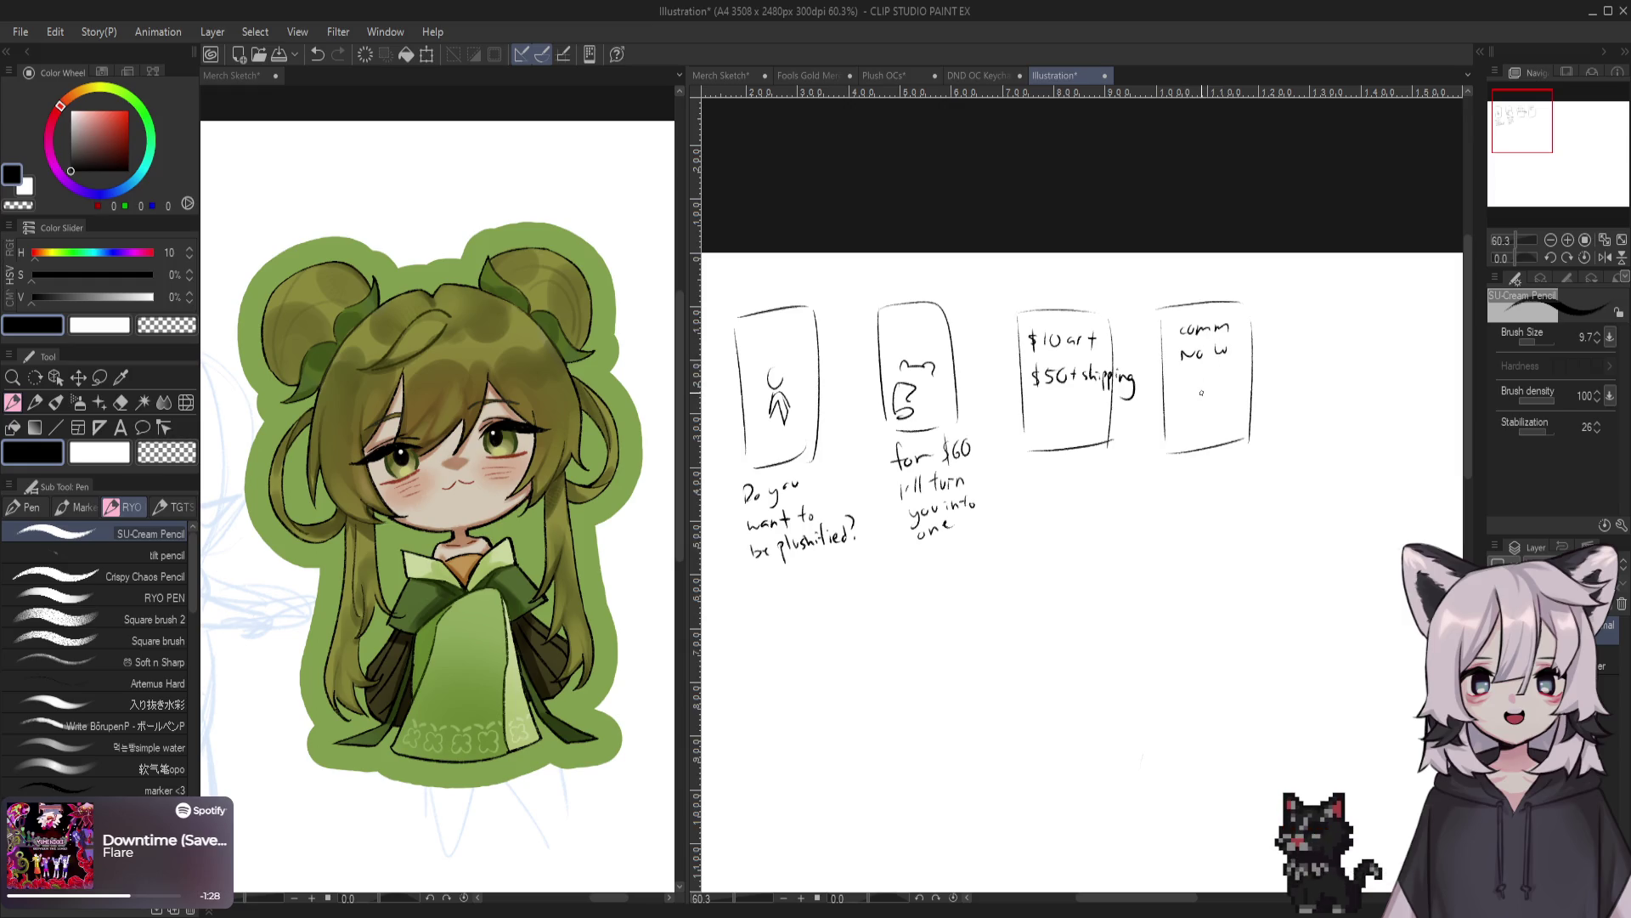
drag(1203, 392, 1166, 334)
drag(1177, 407, 1179, 442)
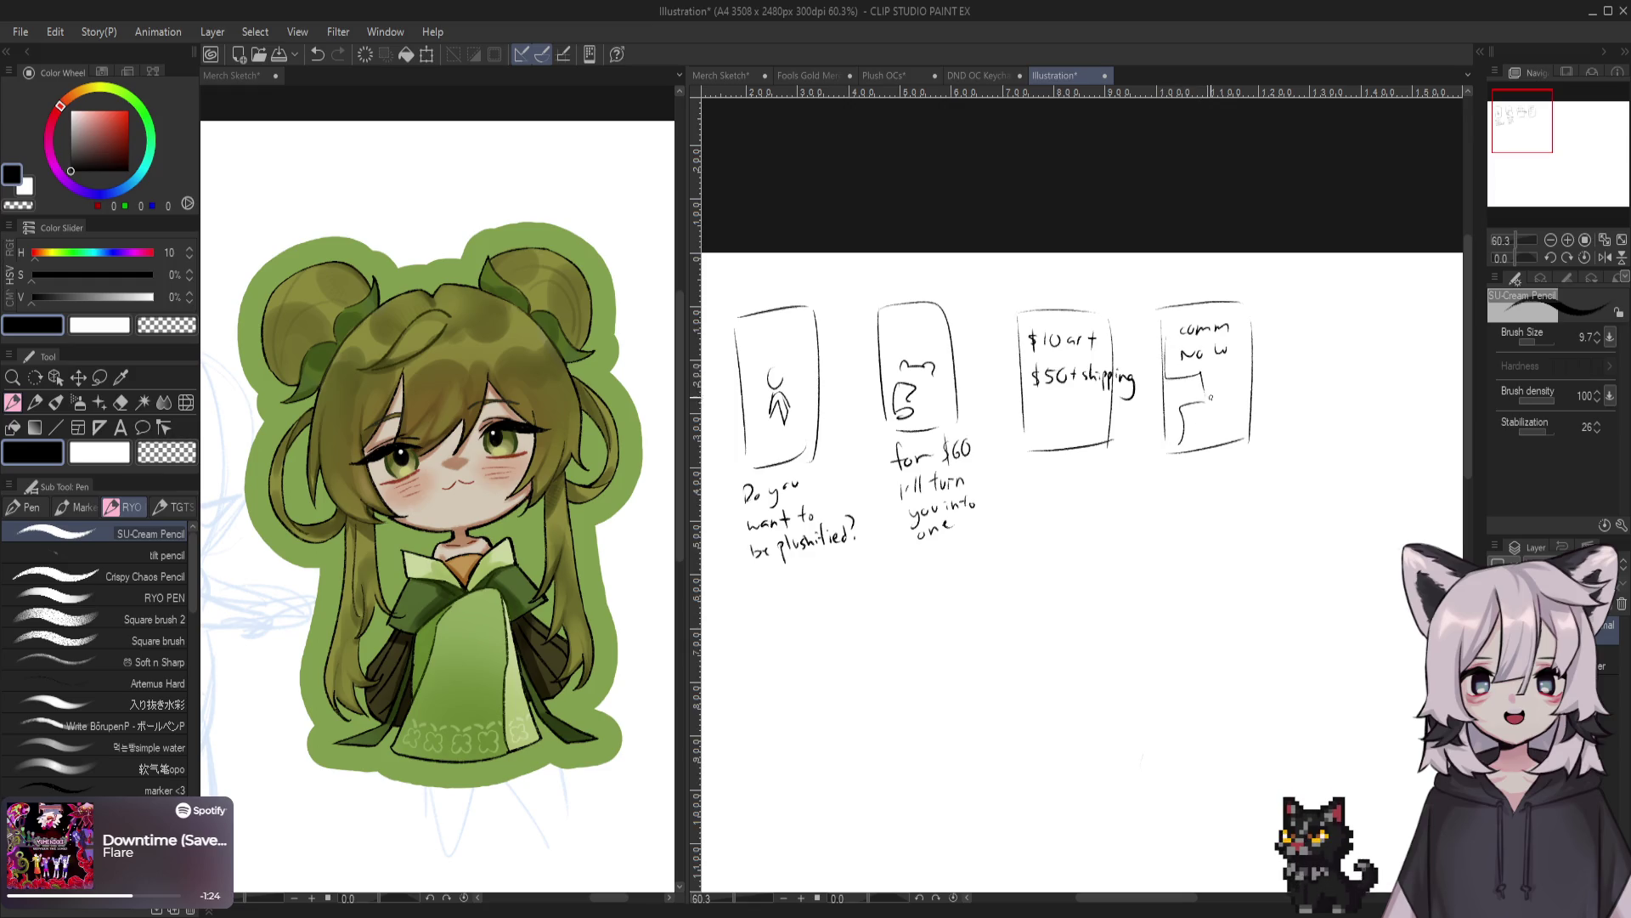
click(1235, 360)
Caption the fourth panel 'Throwplush', save the comic as Storyboard, and close it
mouse_move(1183, 387)
mouse_down()
mouse_move(1202, 402)
mouse_move(1237, 391)
mouse_up()
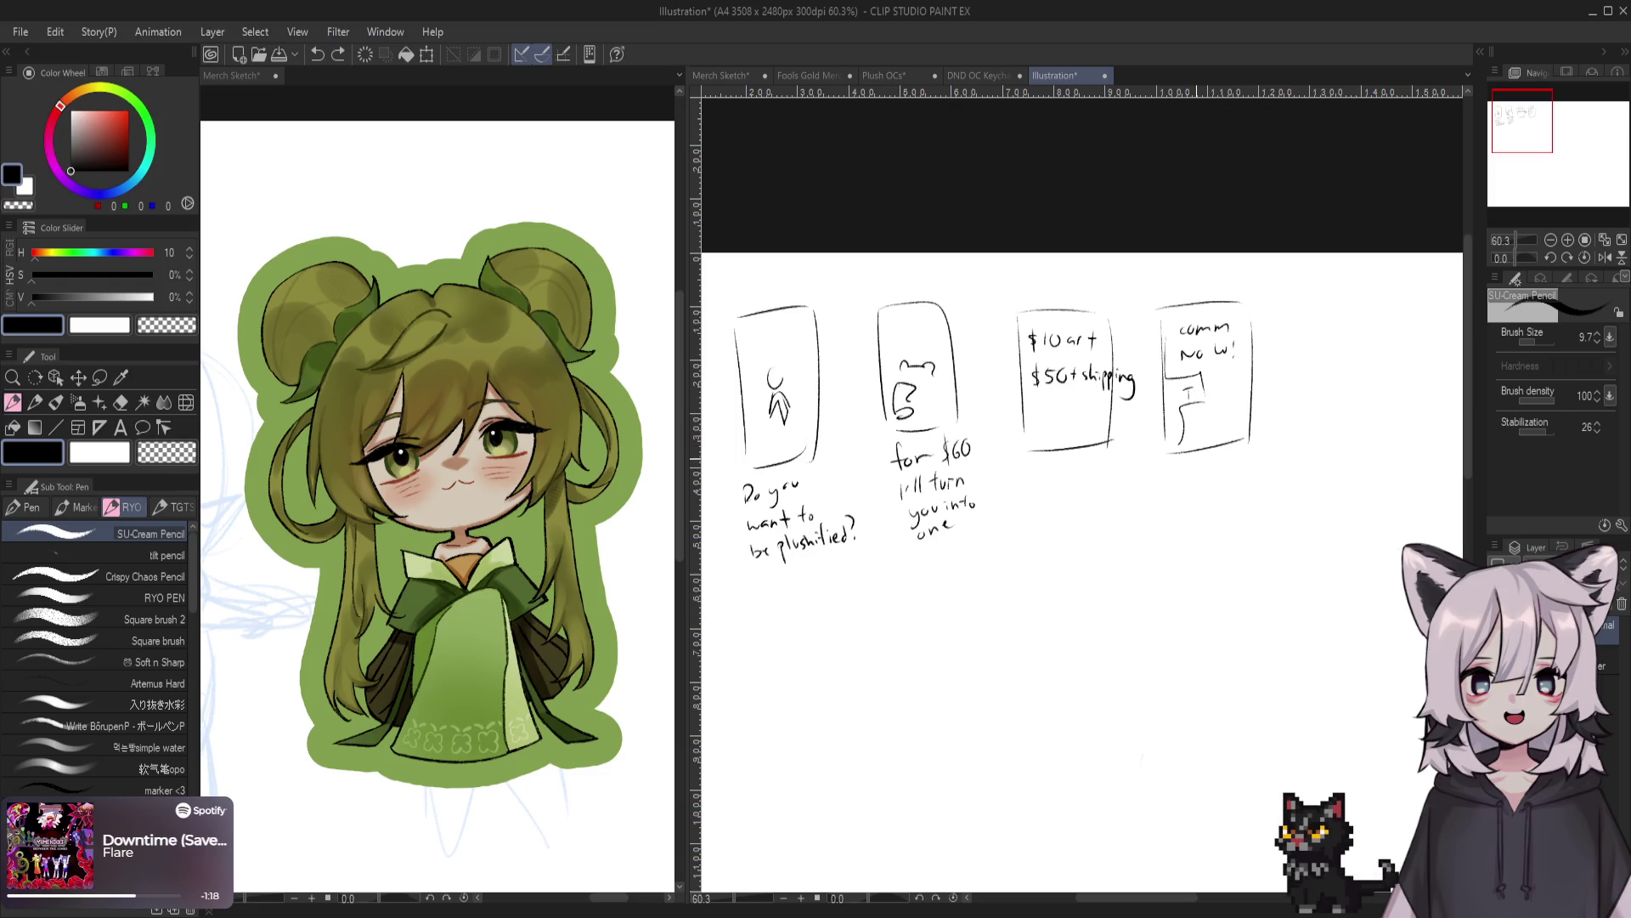
mouse_move(1169, 459)
mouse_down()
mouse_move(1205, 480)
mouse_move(1240, 465)
mouse_move(1240, 491)
mouse_up()
drag(1247, 451, 1271, 471)
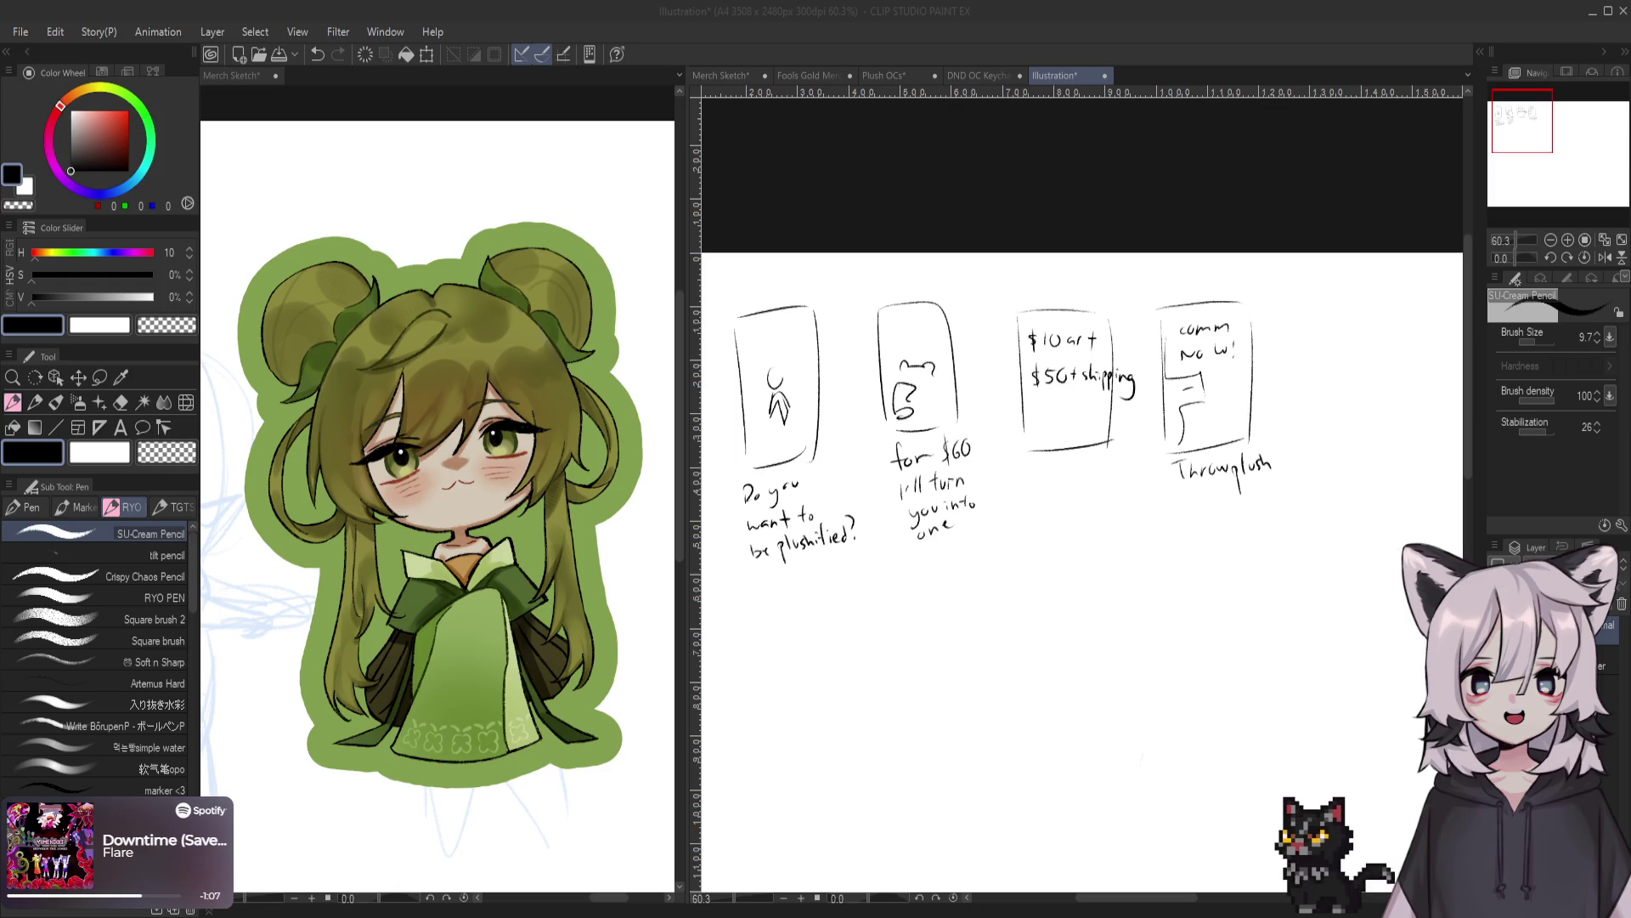
key(Return)
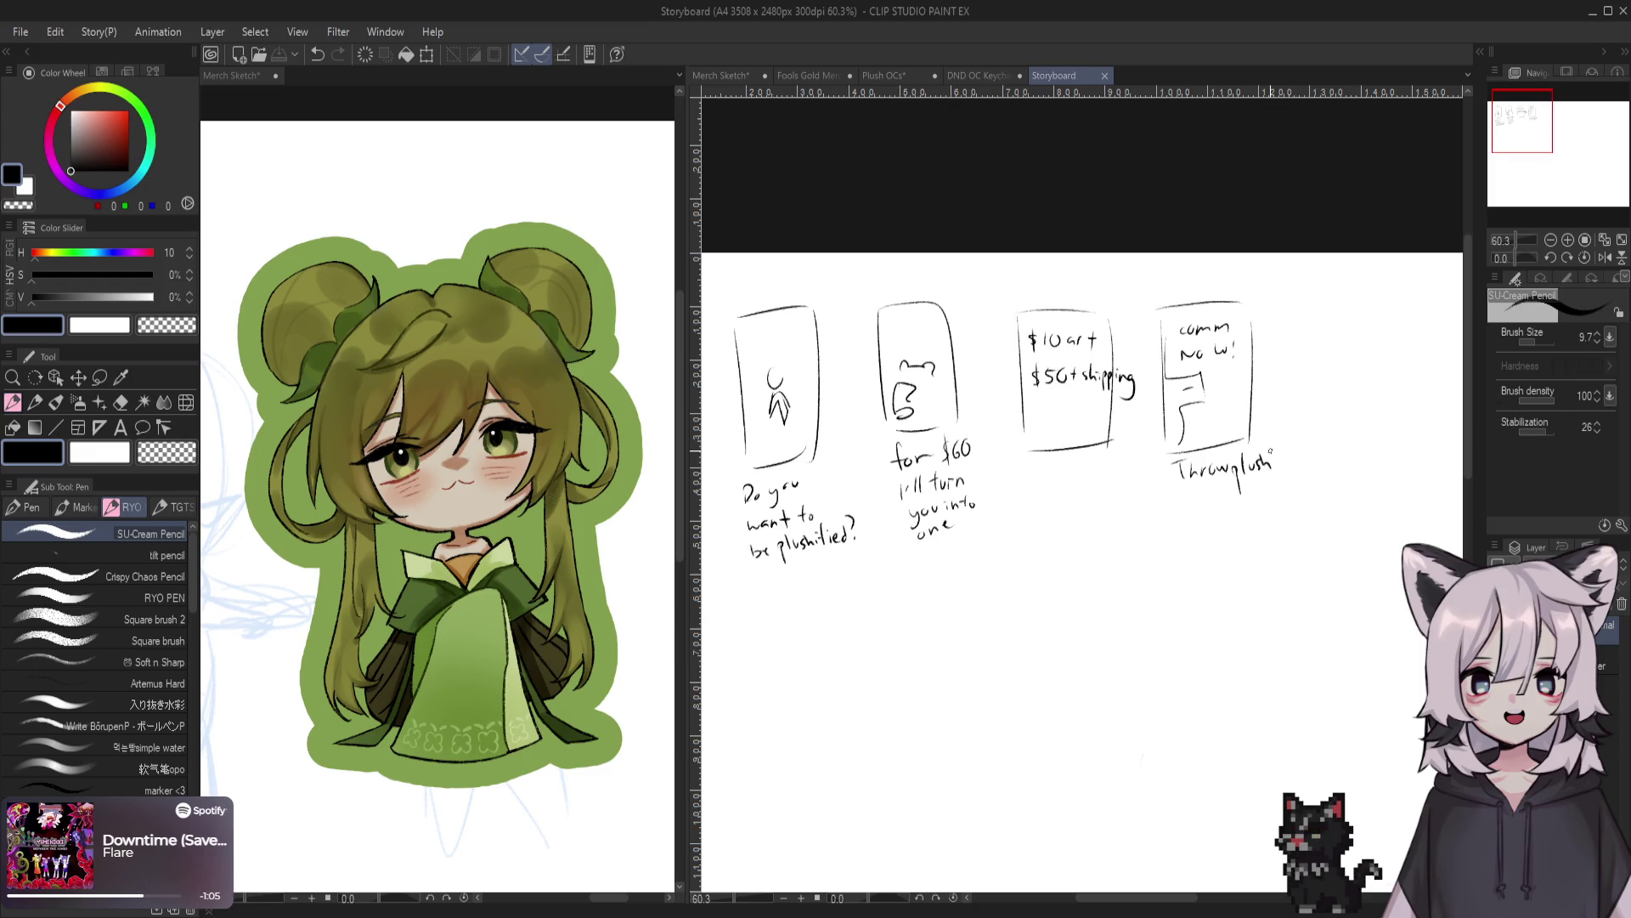
click(1104, 75)
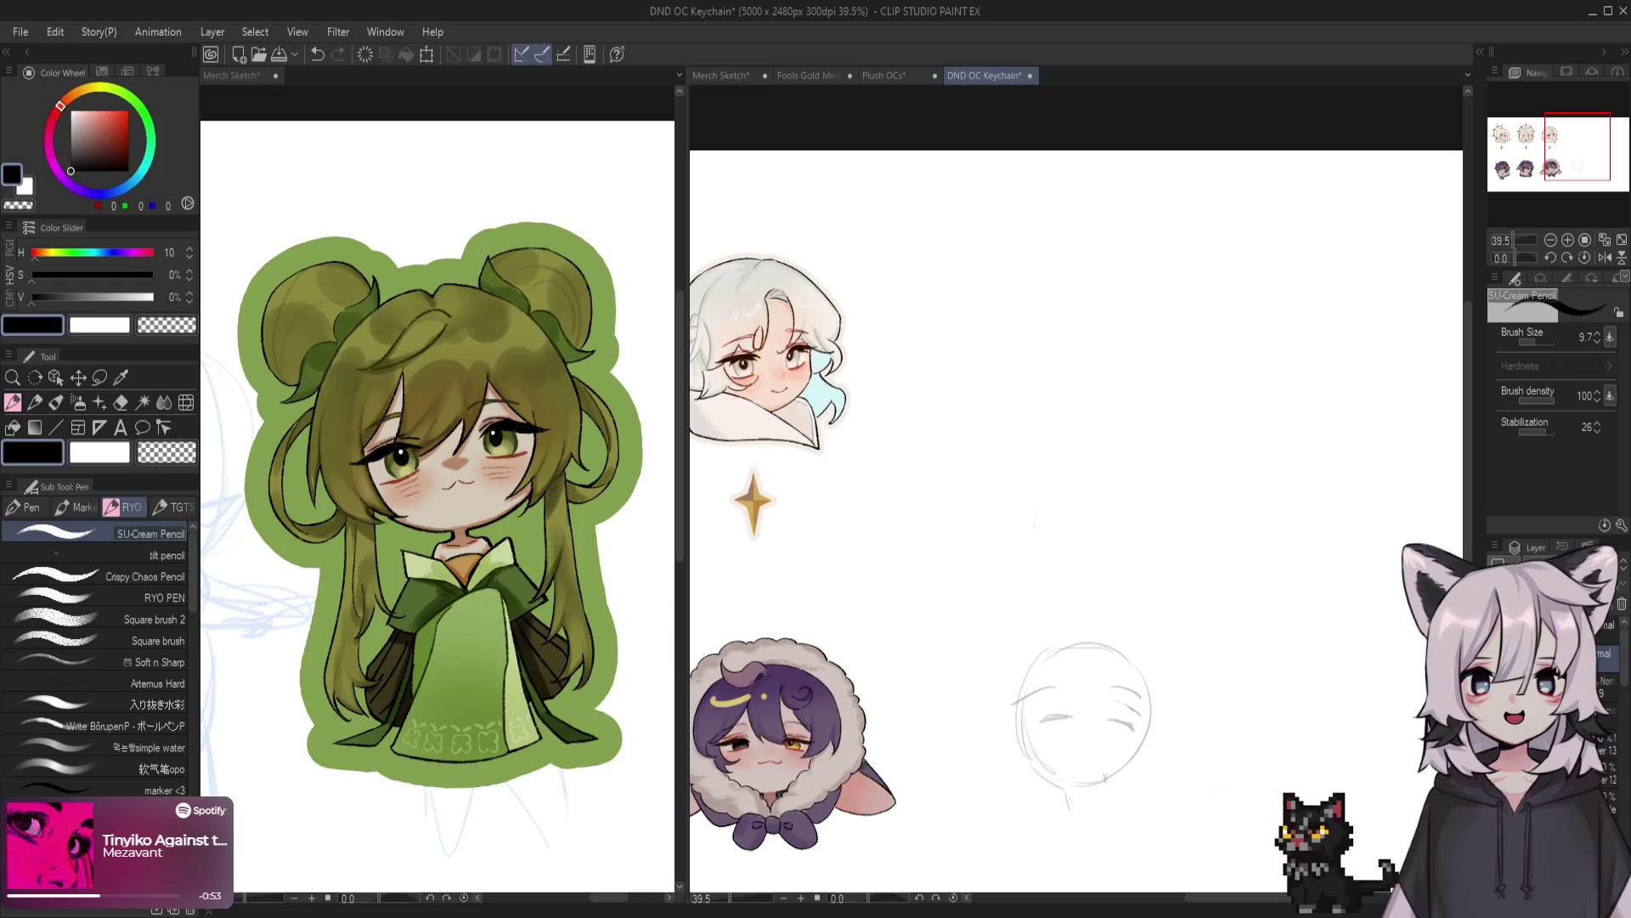
Zoom in on the empty area beside the finished chibis in DND OC Keychain
scroll(1076, 509, up, 1)
Draw a vertical centre guide line through the chibi head circle
key(p)
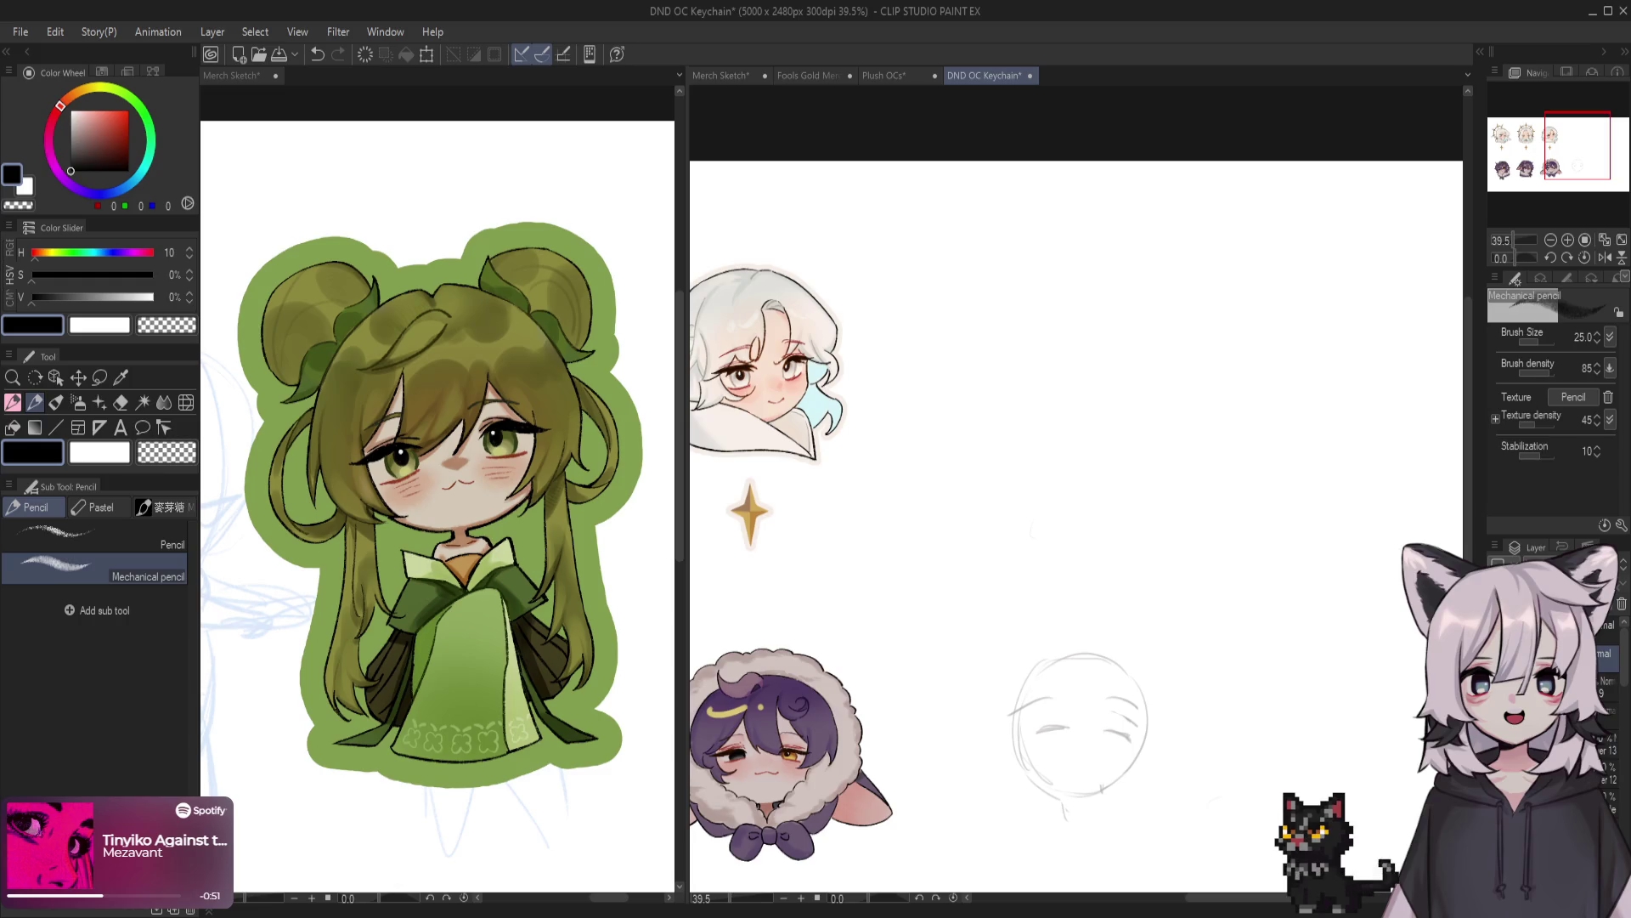
scroll(1076, 505, down, 1)
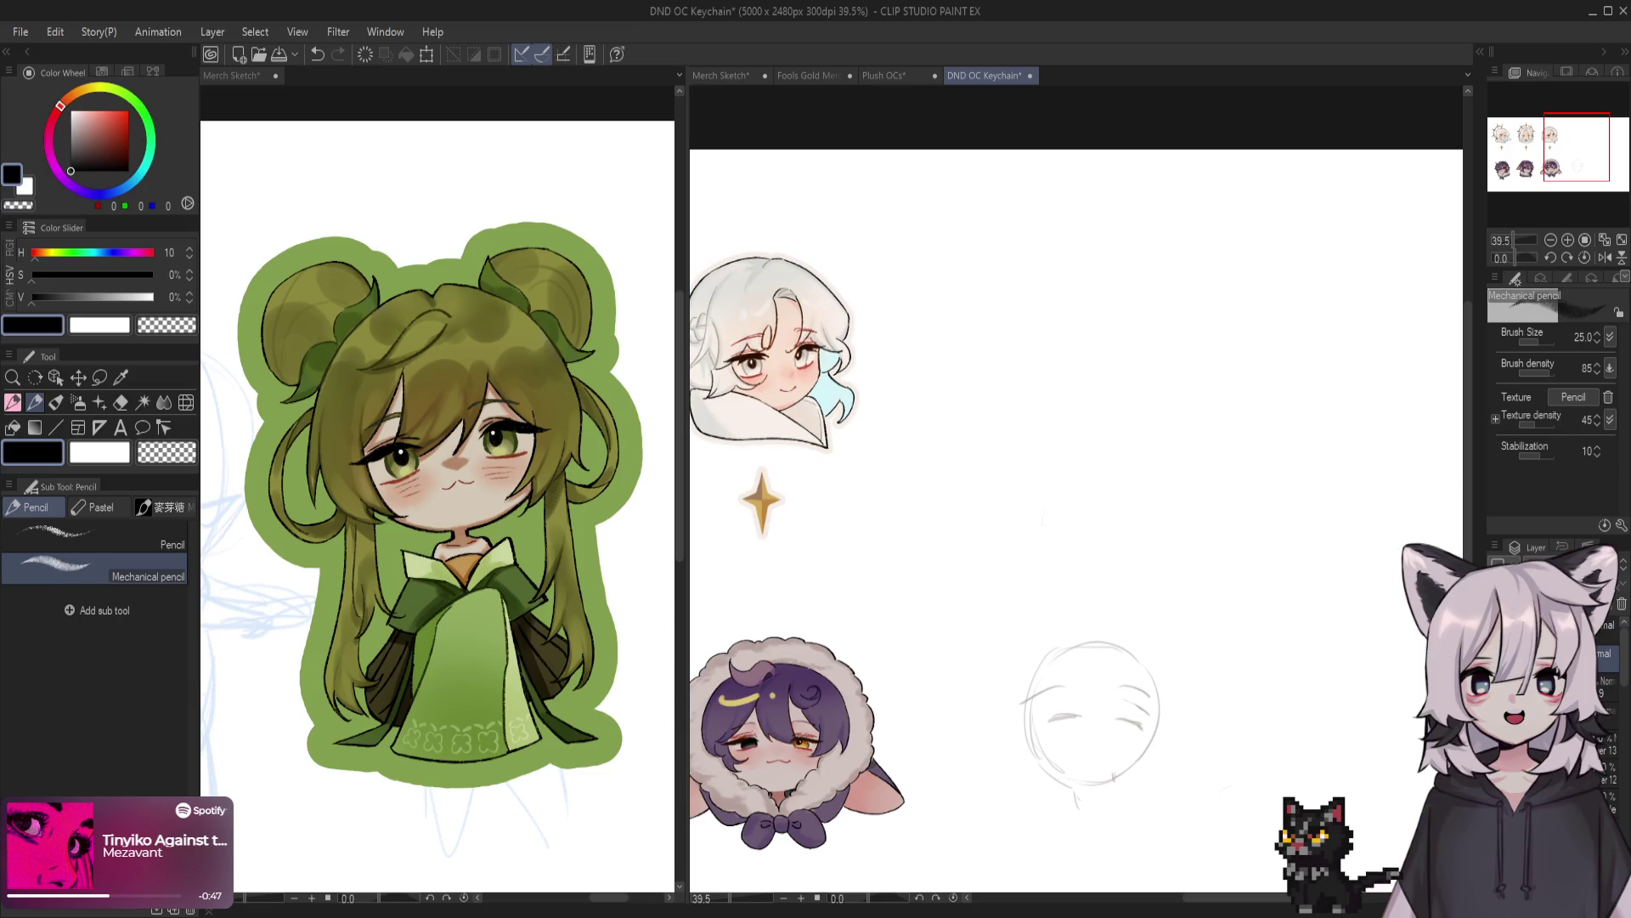
scroll(1076, 484, down, 2)
key(p)
drag(1126, 625, 1105, 760)
key(ctrl+z)
drag(1123, 628, 1111, 760)
Sketch two closed eyes on the head and save the DND OC Keychain file
drag(1139, 698, 1158, 685)
key(ctrl+z)
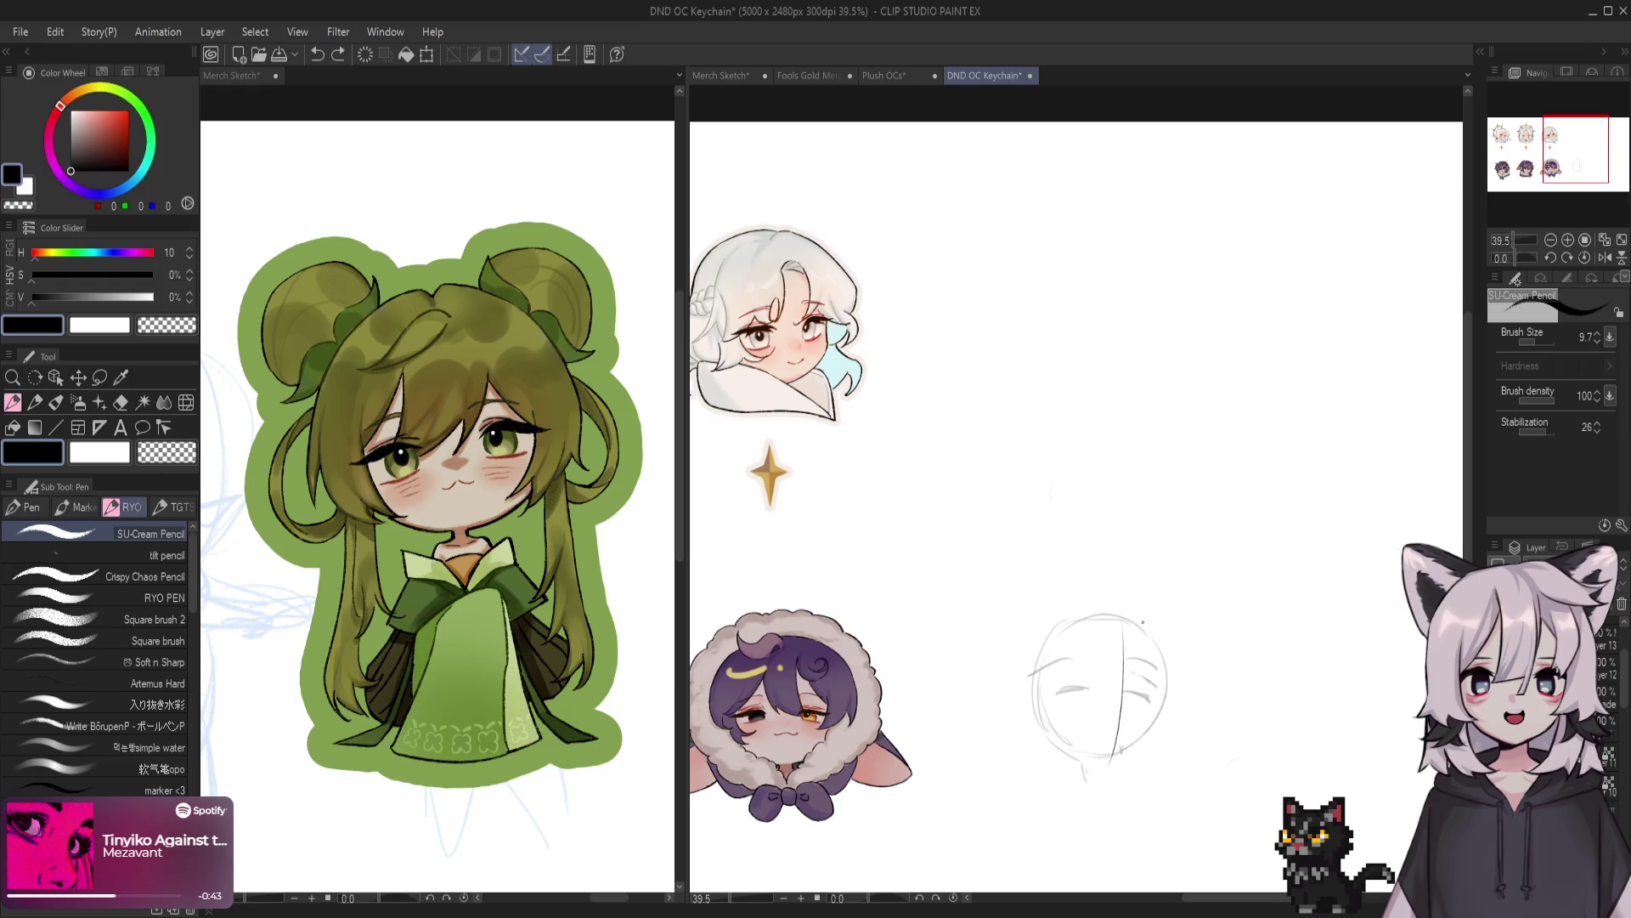
key(e)
key(p)
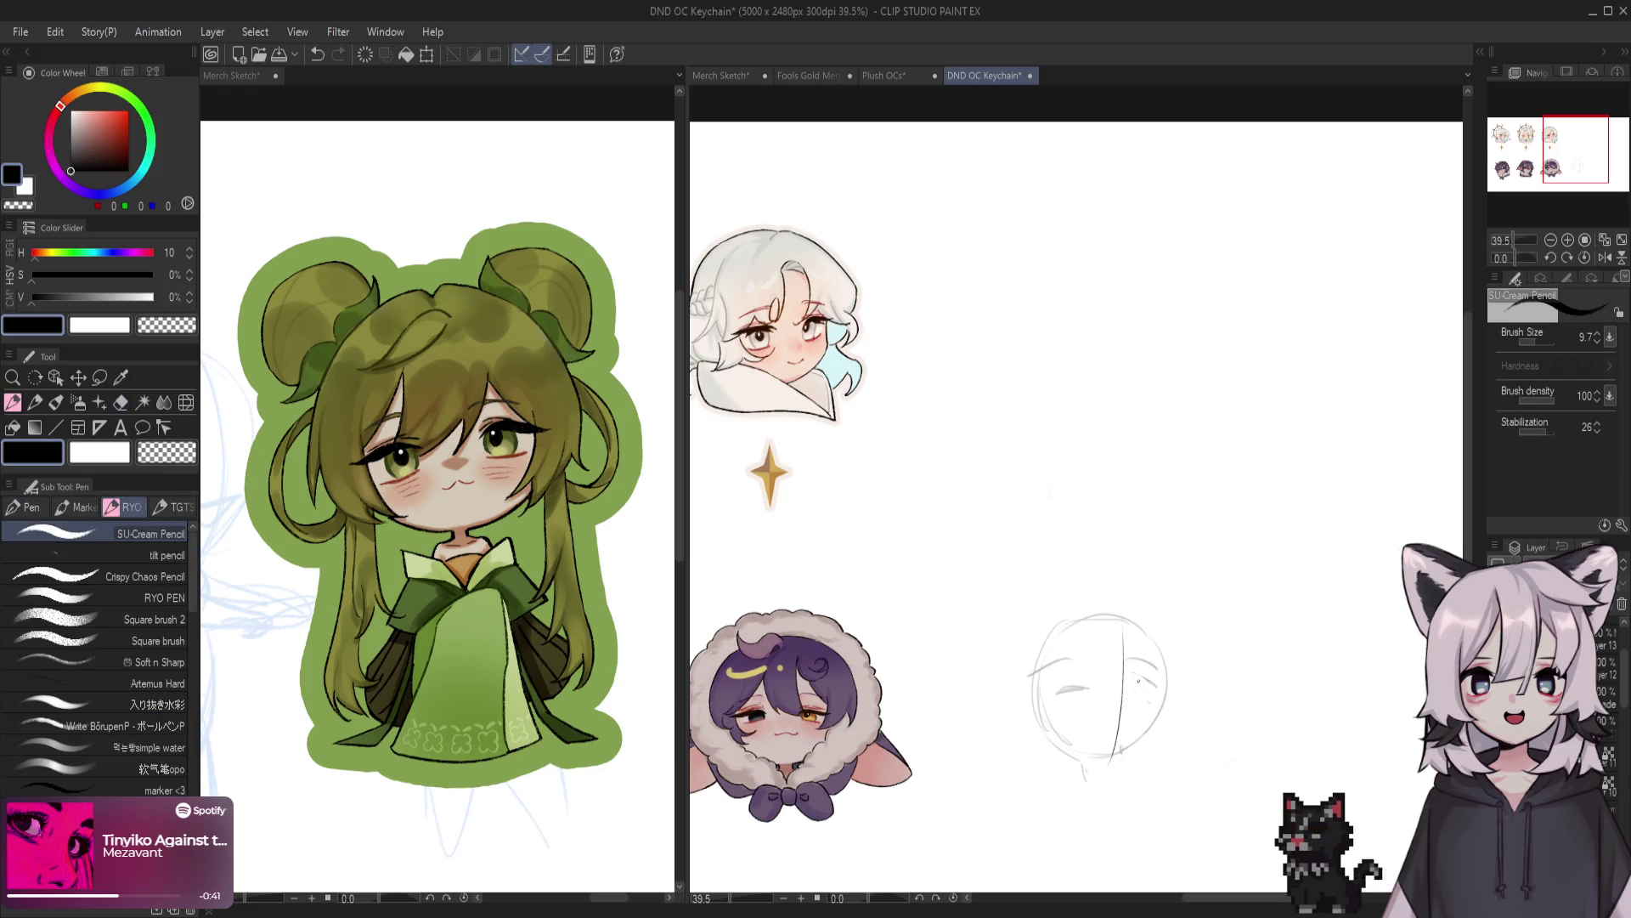
drag(1135, 689, 1156, 690)
mouse_move(1081, 685)
mouse_down()
mouse_move(1052, 693)
mouse_move(1071, 688)
mouse_up()
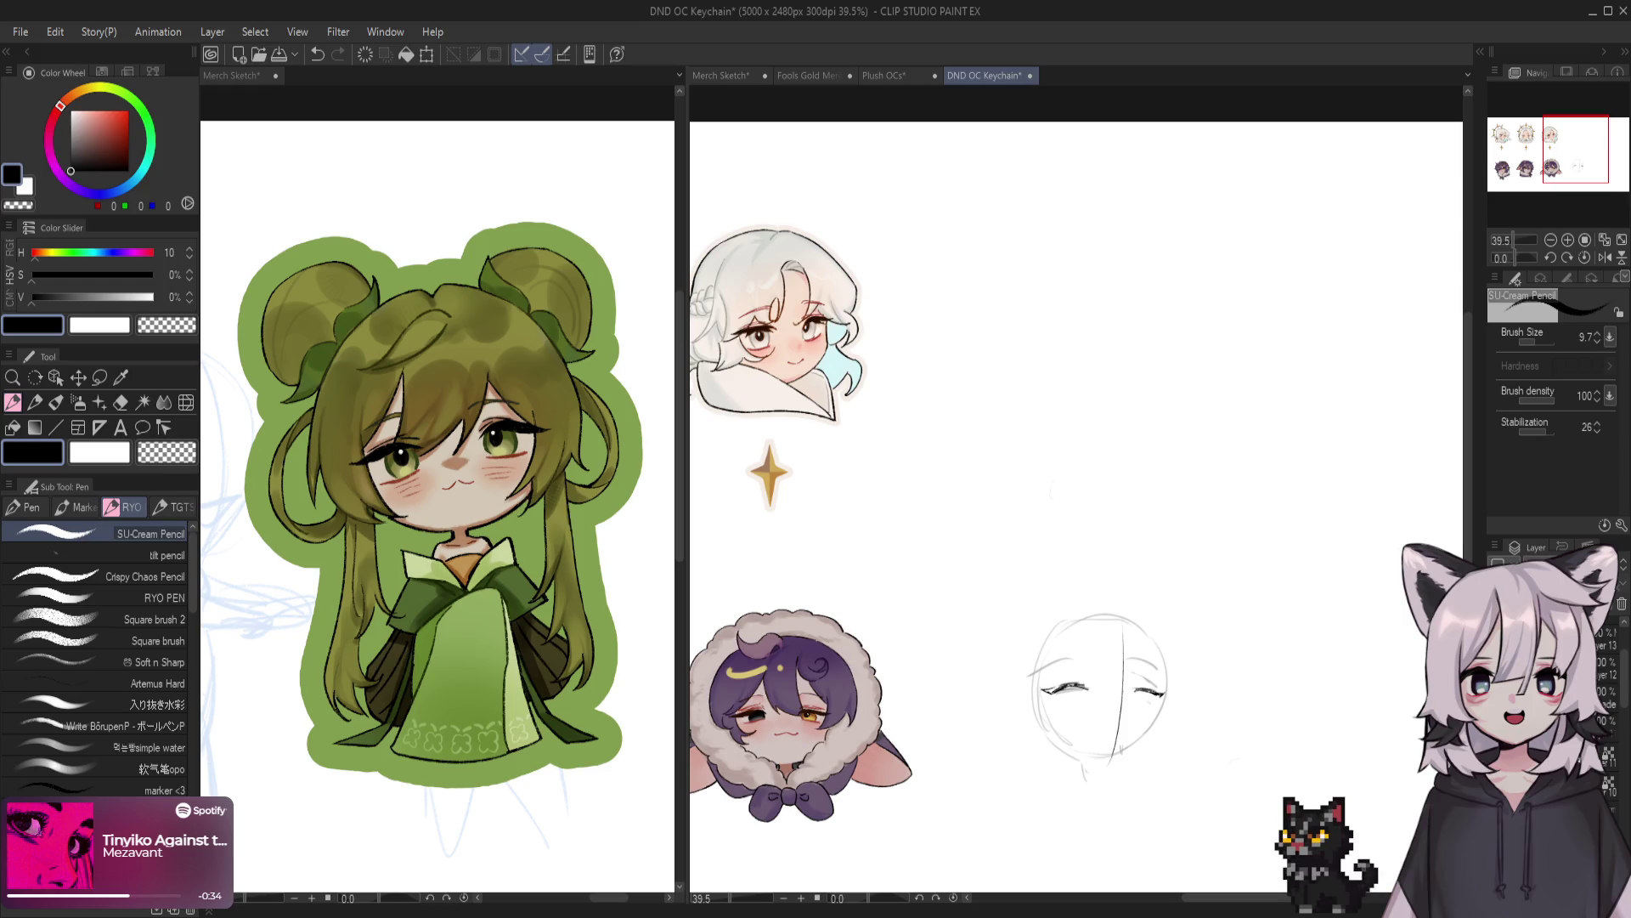
key(ctrl+s)
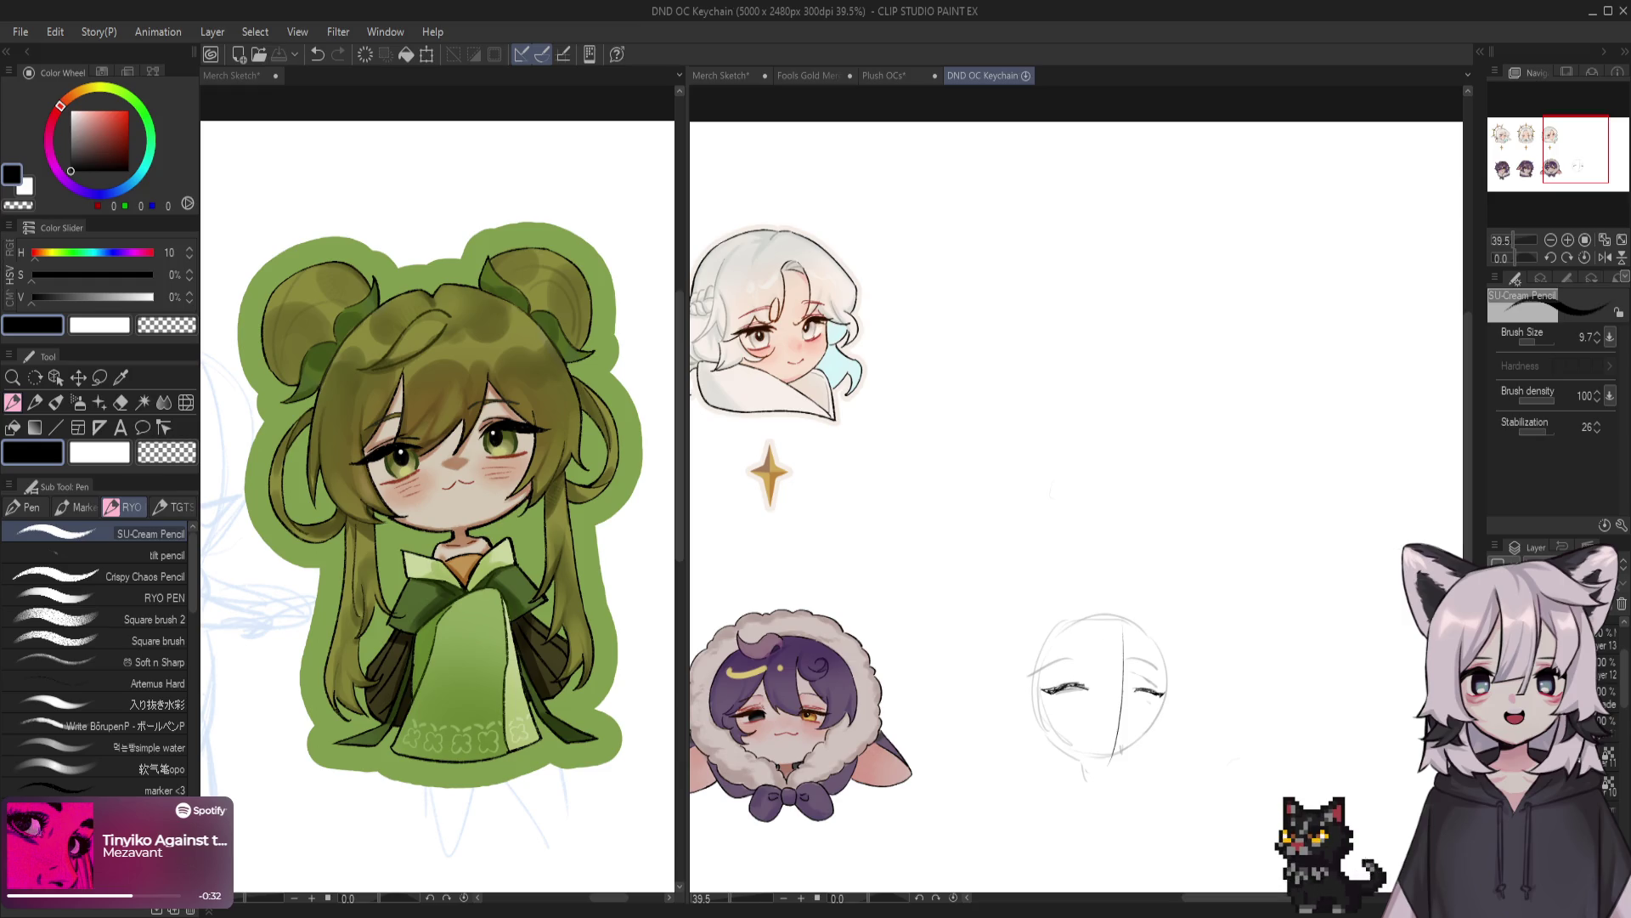